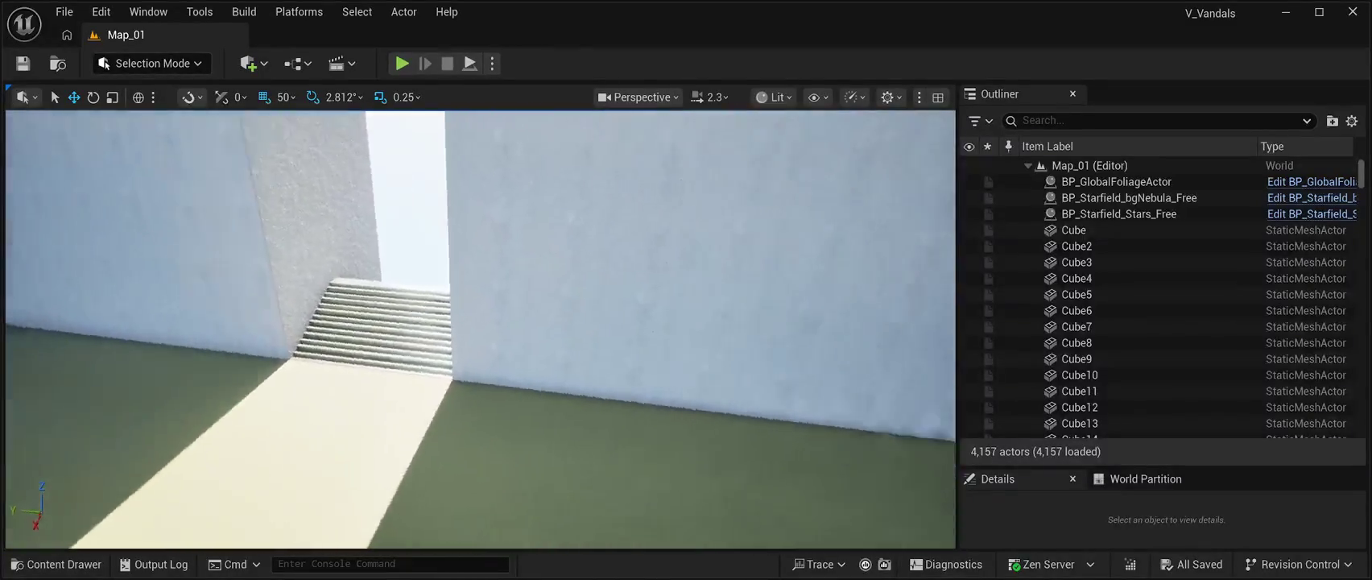
Step: Place the wgxjfhr_tier_1 mossy root mesh from StaticMeshes on the floor by the wall and frame it
key(ctrl+space)
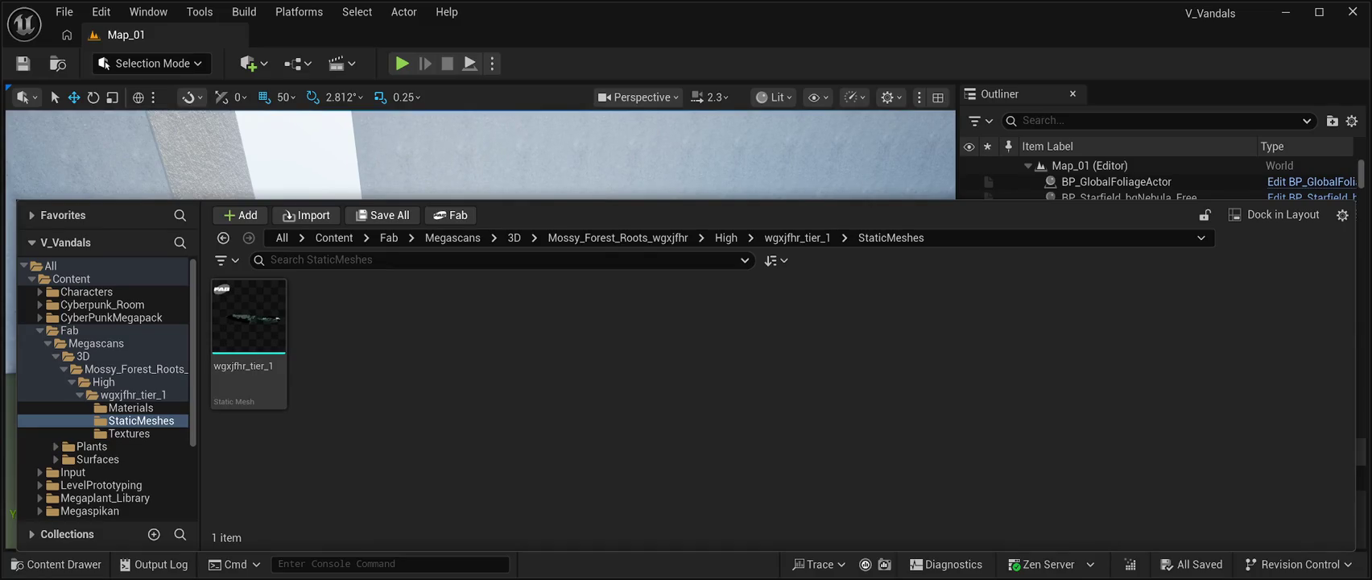
click(248, 322)
mouse_move(248, 322)
mouse_down()
mouse_move(428, 330)
mouse_move(431, 390)
mouse_up()
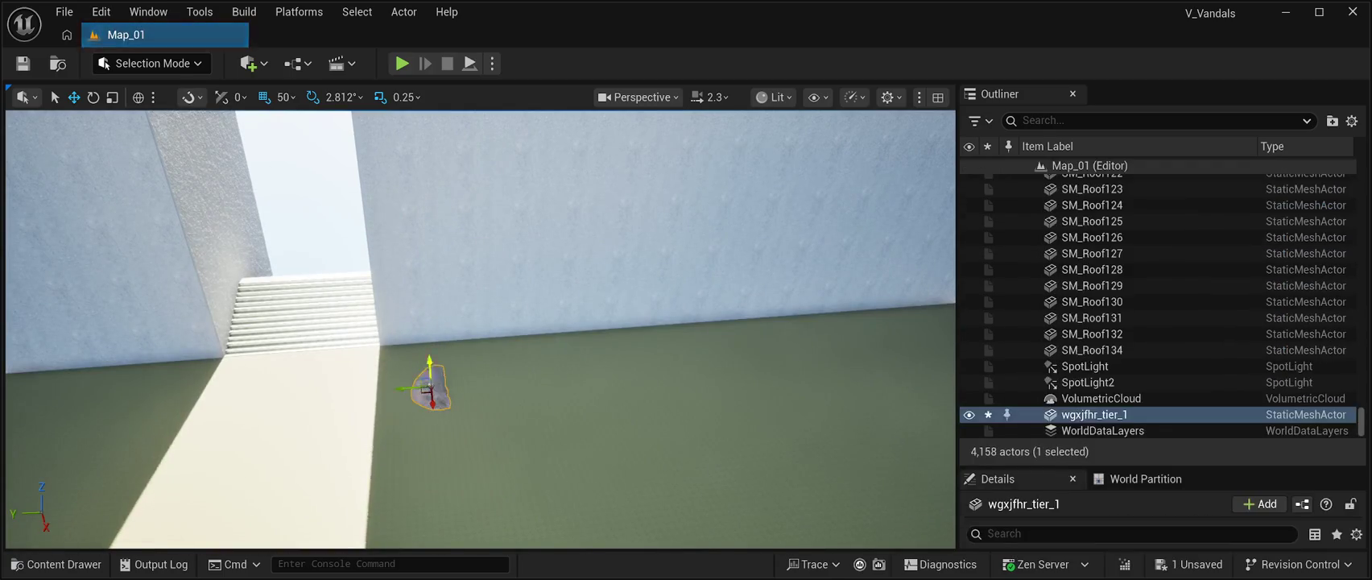
key(f)
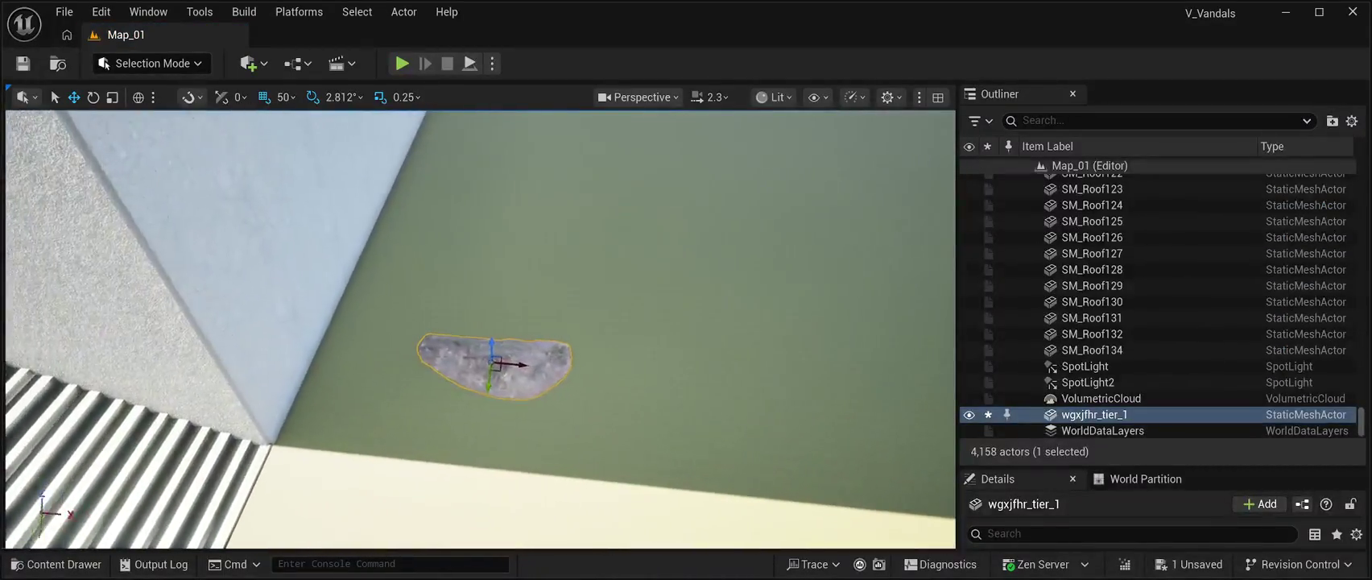
Step: Rotate the root mesh about 53 degrees around the vertical Z axis
click(93, 96)
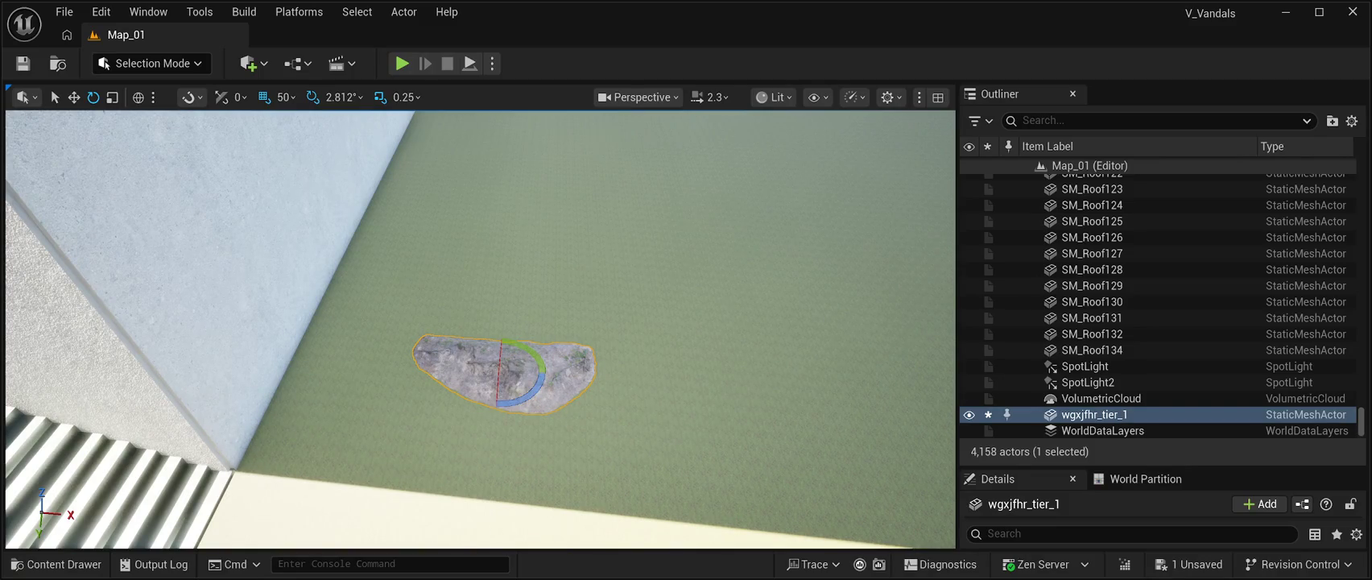
key(f)
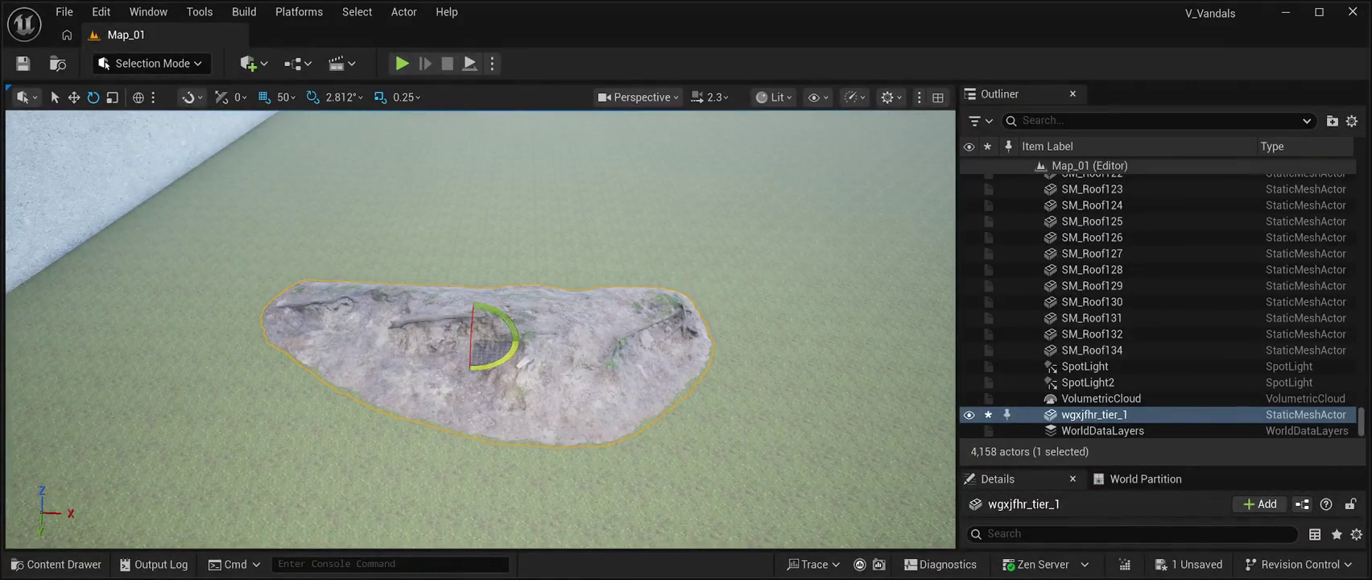
mouse_move(506, 359)
mouse_down()
mouse_move(533, 351)
mouse_move(435, 402)
mouse_move(507, 369)
mouse_move(600, 399)
mouse_move(613, 388)
mouse_move(622, 344)
mouse_move(579, 322)
mouse_move(535, 324)
mouse_up()
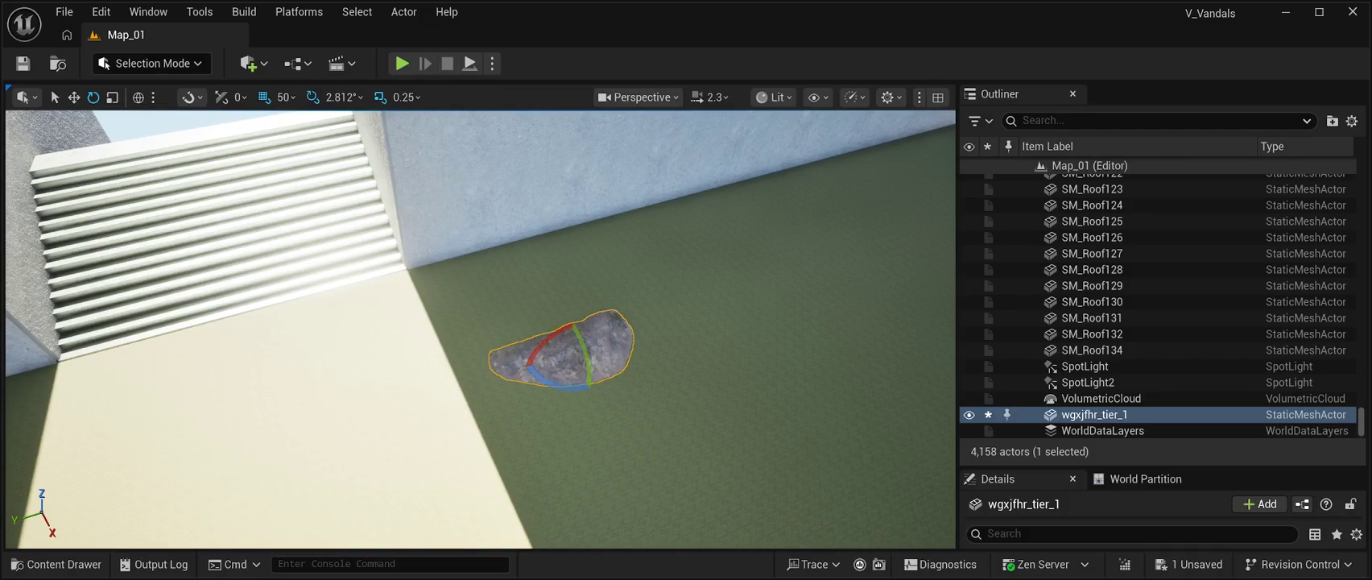
Step: Push the root mesh against the wall base beside the stairs and duplicate it
click(73, 97)
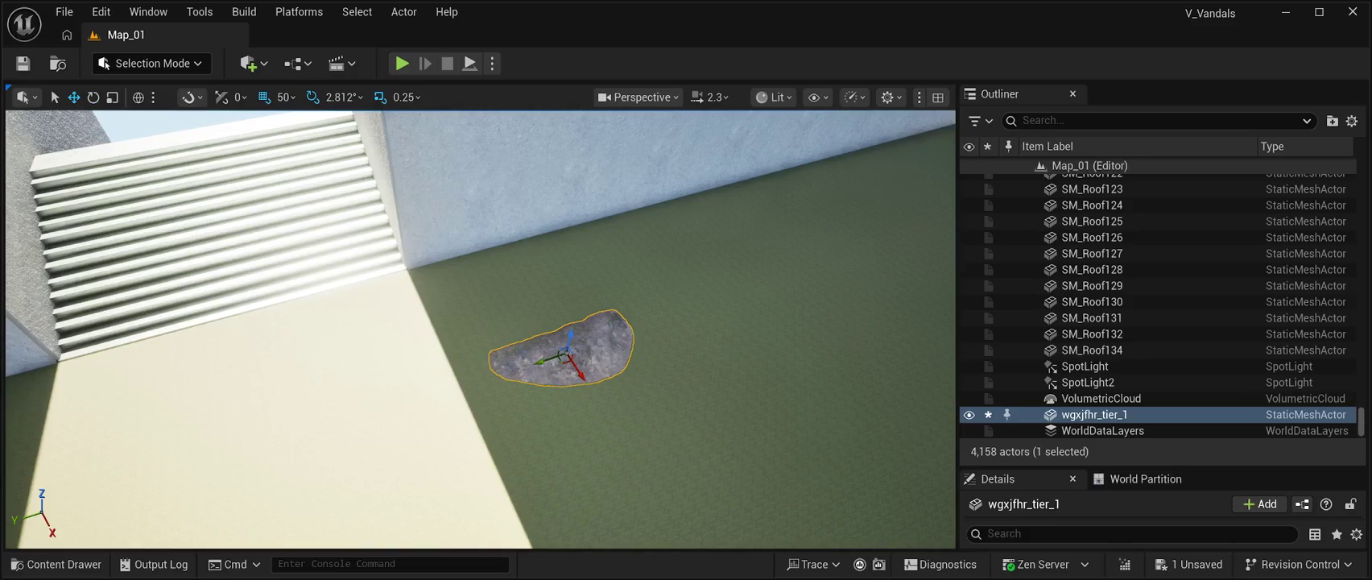
mouse_move(582, 375)
mouse_down()
mouse_move(495, 287)
mouse_move(420, 338)
mouse_up()
drag(494, 286, 494, 287)
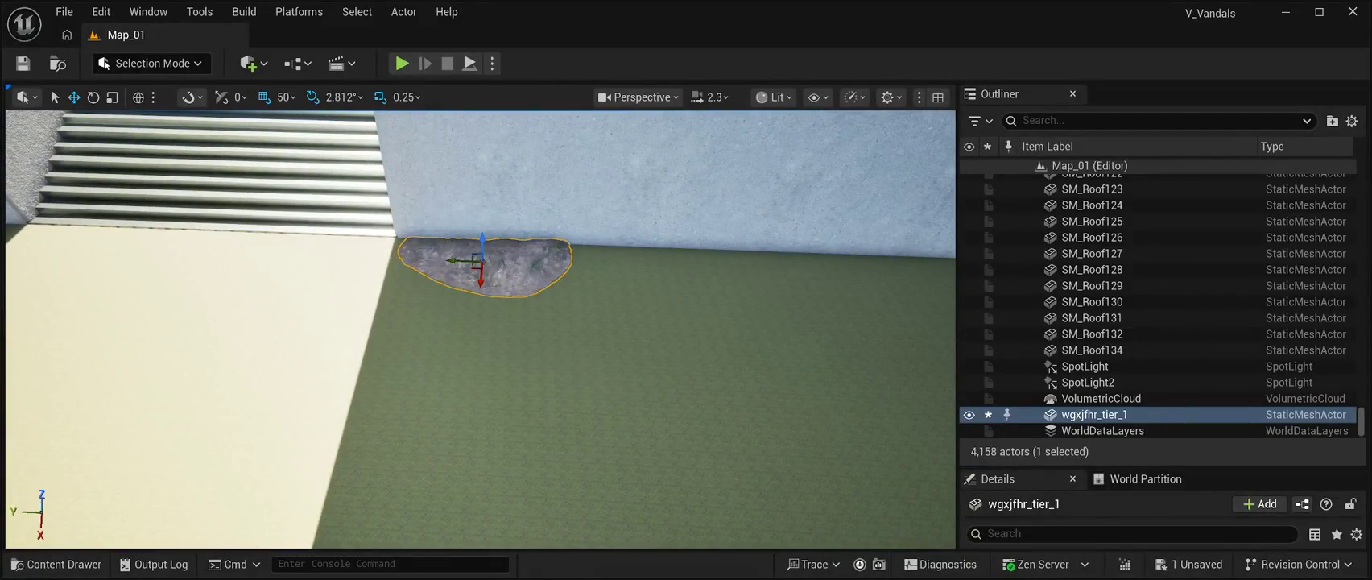
key(ctrl+d)
Step: Slide the first duplicate and two more copies along the wall base
mouse_move(456, 260)
mouse_down()
mouse_move(561, 262)
mouse_move(539, 261)
mouse_up()
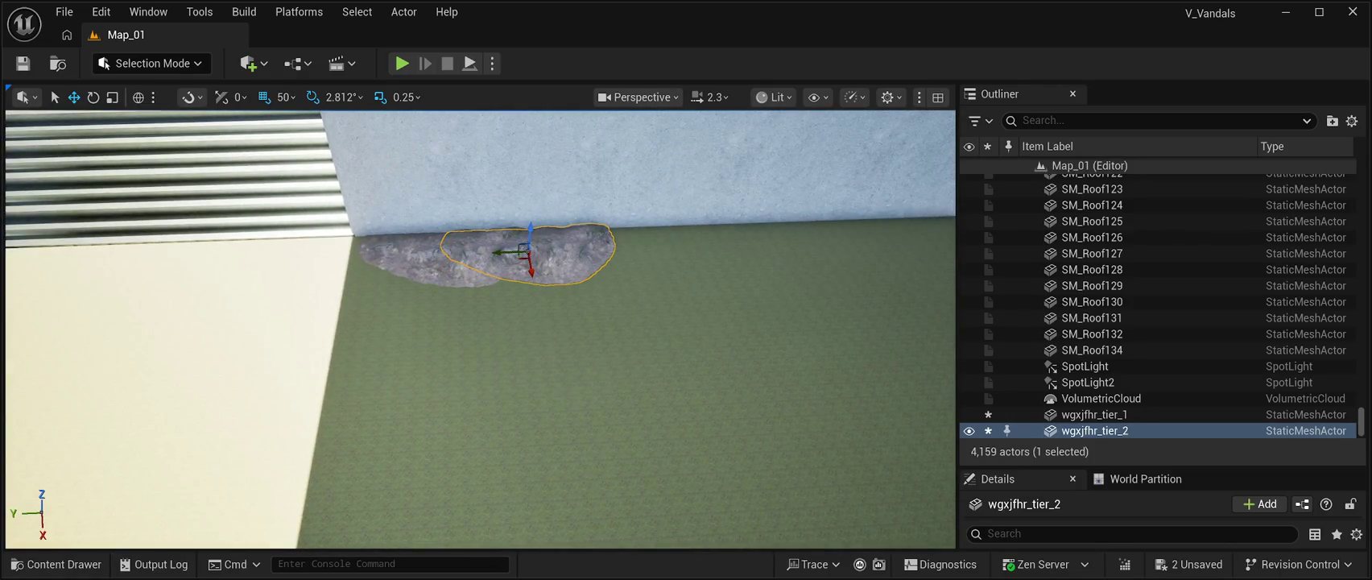
key(ctrl+d)
mouse_move(500, 252)
mouse_down()
mouse_move(624, 245)
mouse_move(599, 248)
mouse_up()
key(Right)
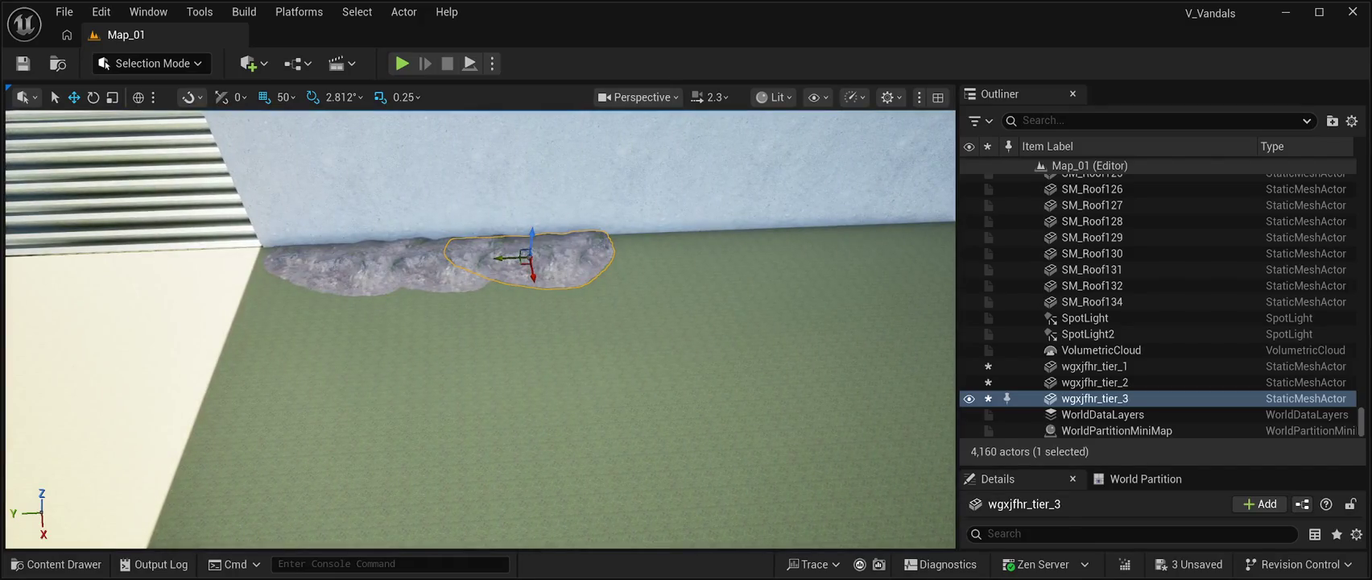
key(ctrl+d)
drag(499, 258, 540, 258)
key(f)
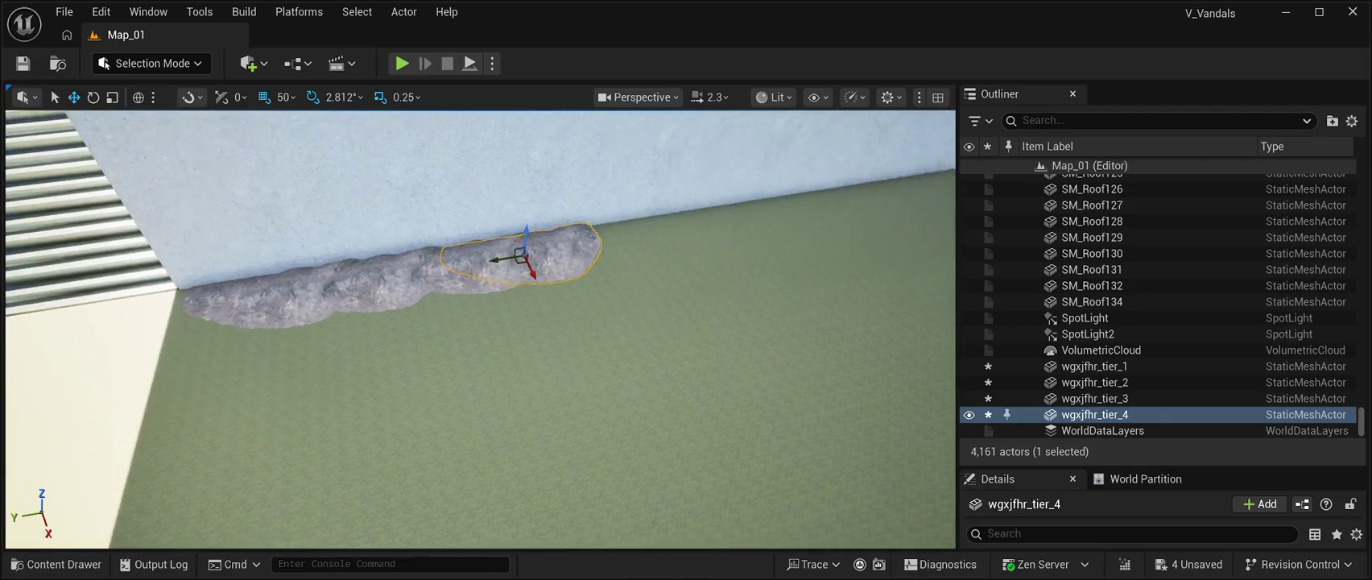
key(Up)
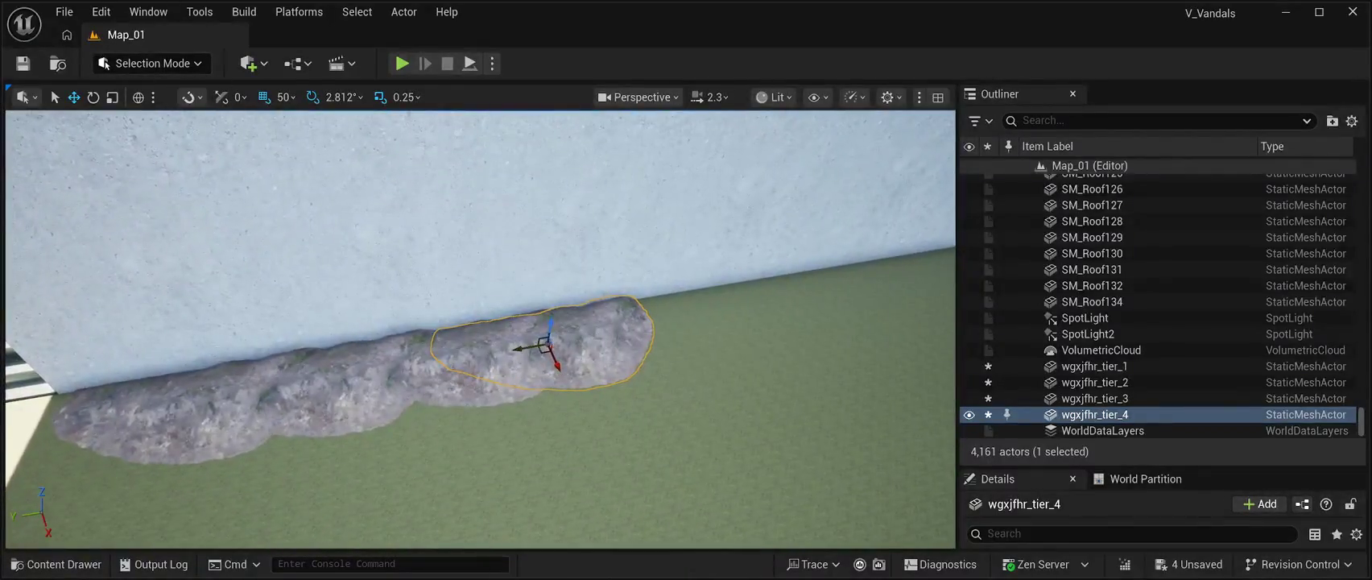
Step: Add two more root copies at the end of the row along the wall
key(ctrl+d)
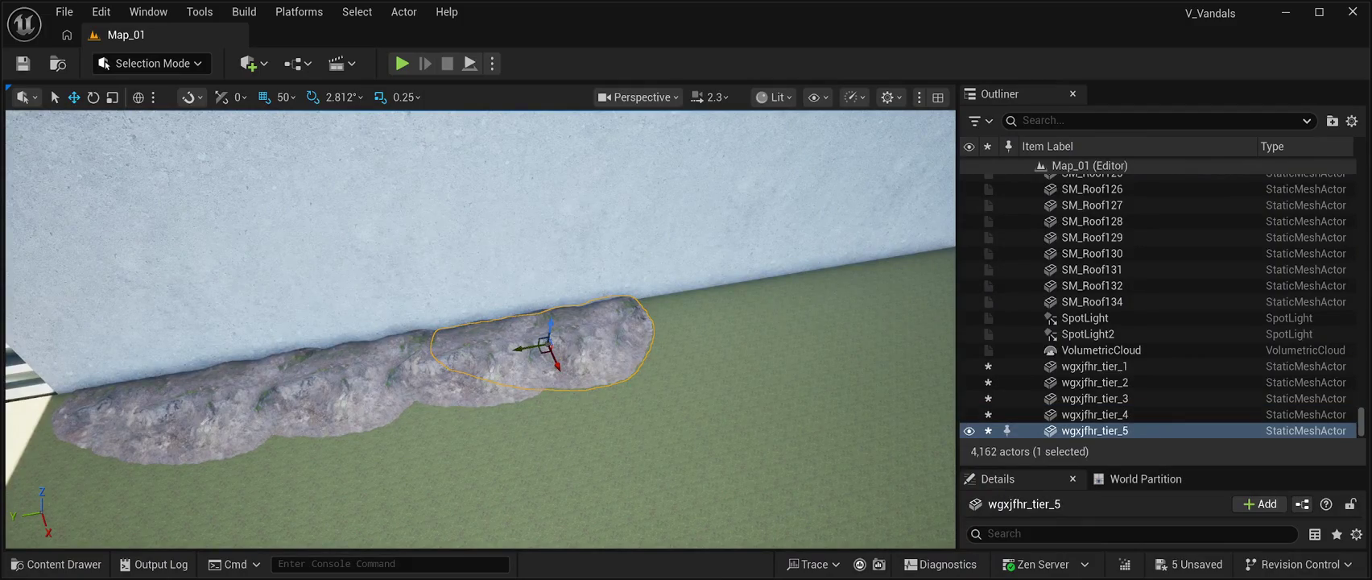
mouse_move(521, 348)
mouse_down()
mouse_move(598, 338)
mouse_move(563, 354)
mouse_move(536, 403)
mouse_up()
key(Down)
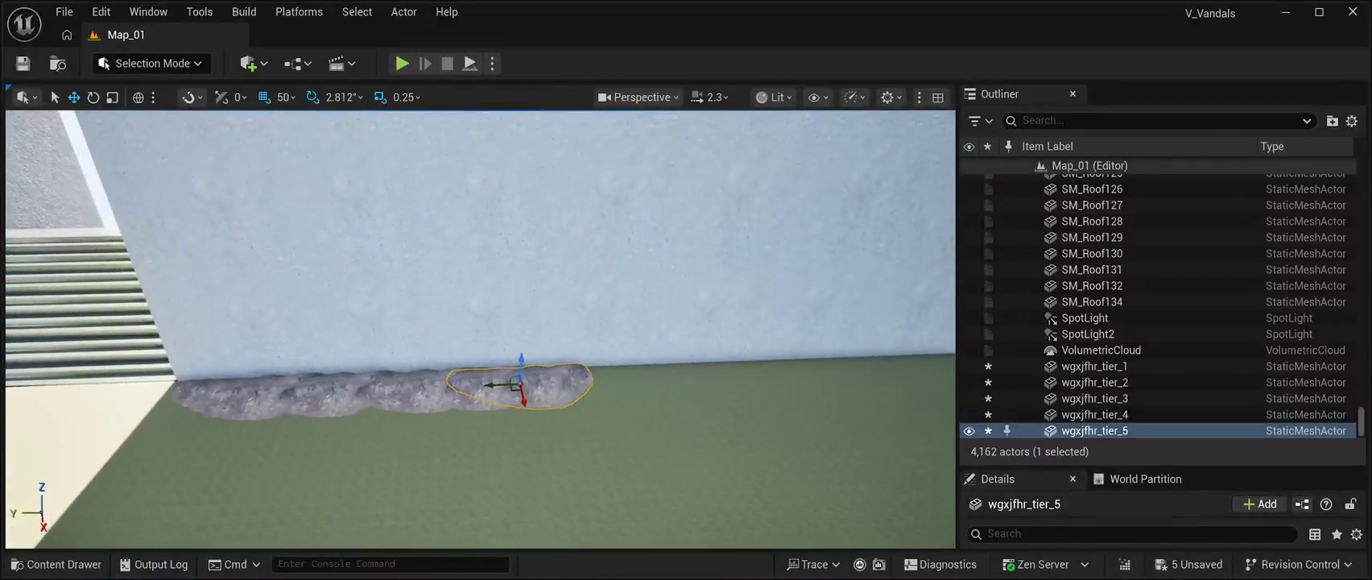
key(ctrl+d)
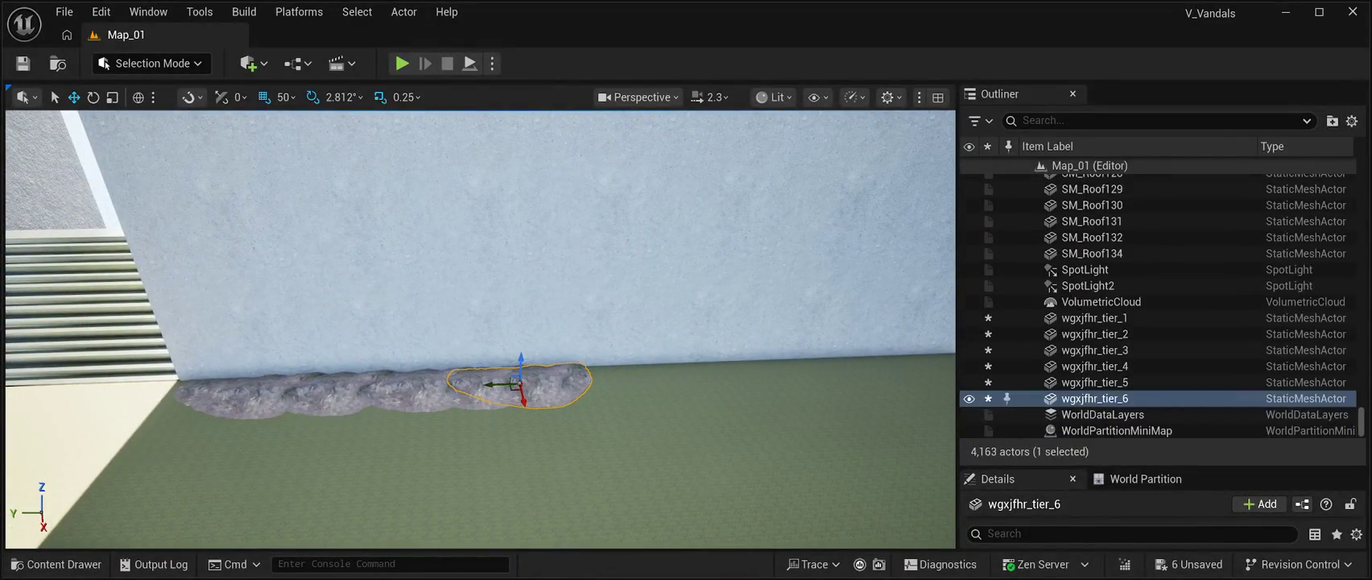
drag(503, 384, 574, 378)
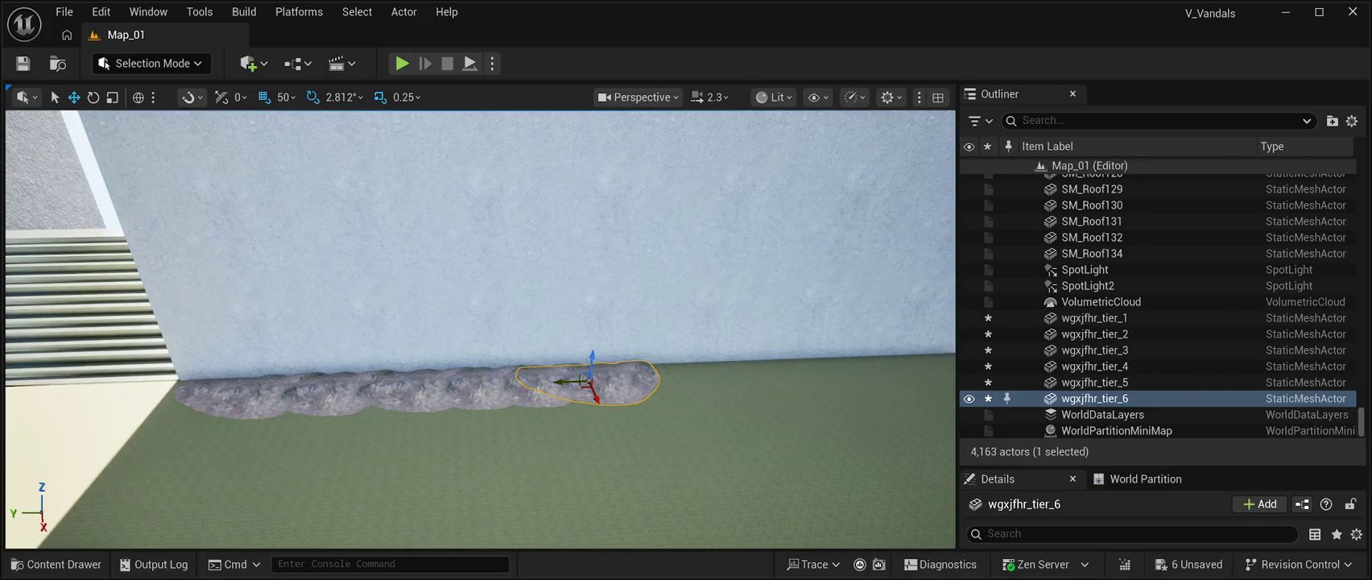
key(Down)
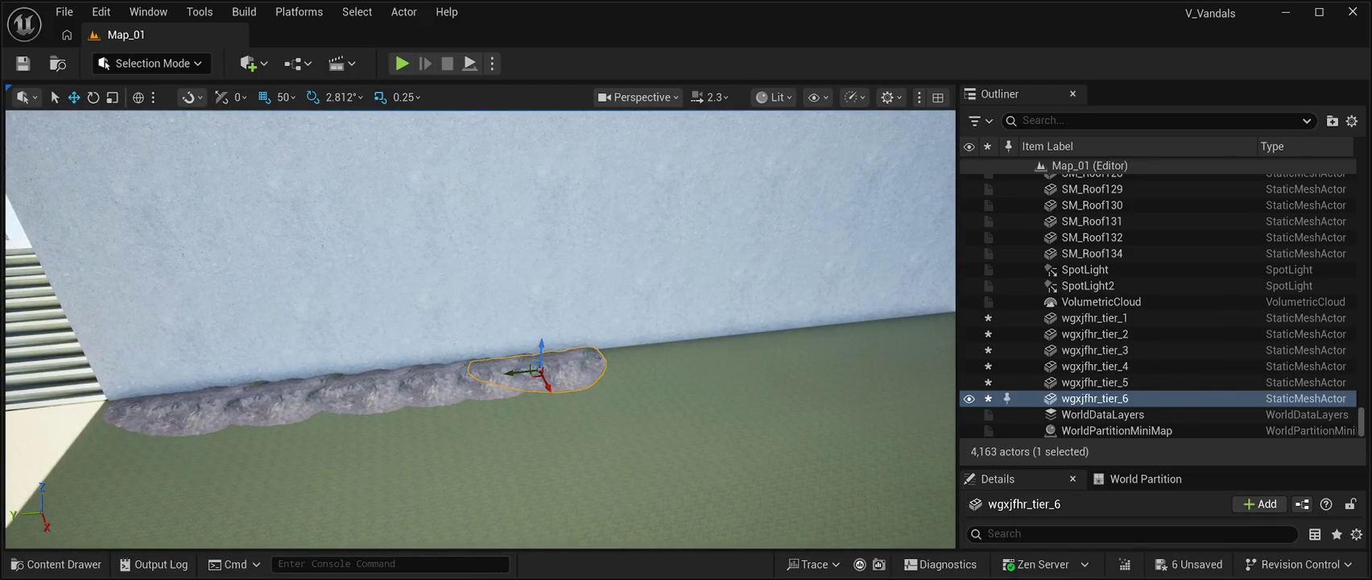
Step: Extend the row with three more copies, ending at wgxjfhr_tier_9
key(ctrl+d)
drag(523, 372, 596, 372)
key(f)
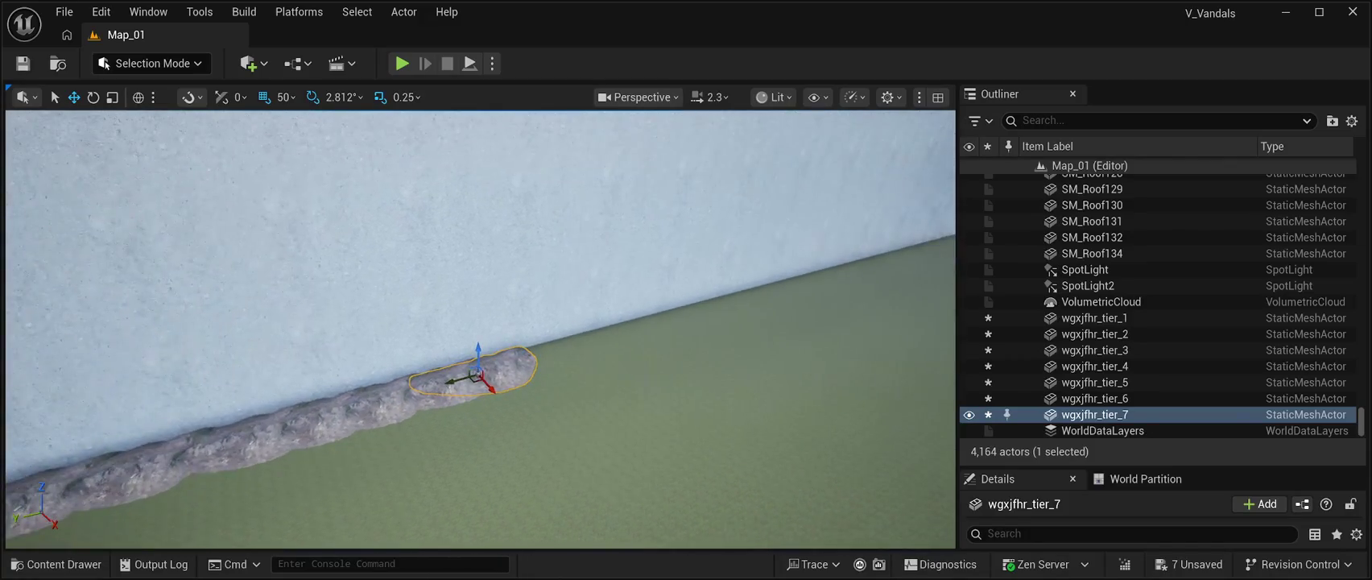
key(ctrl+d)
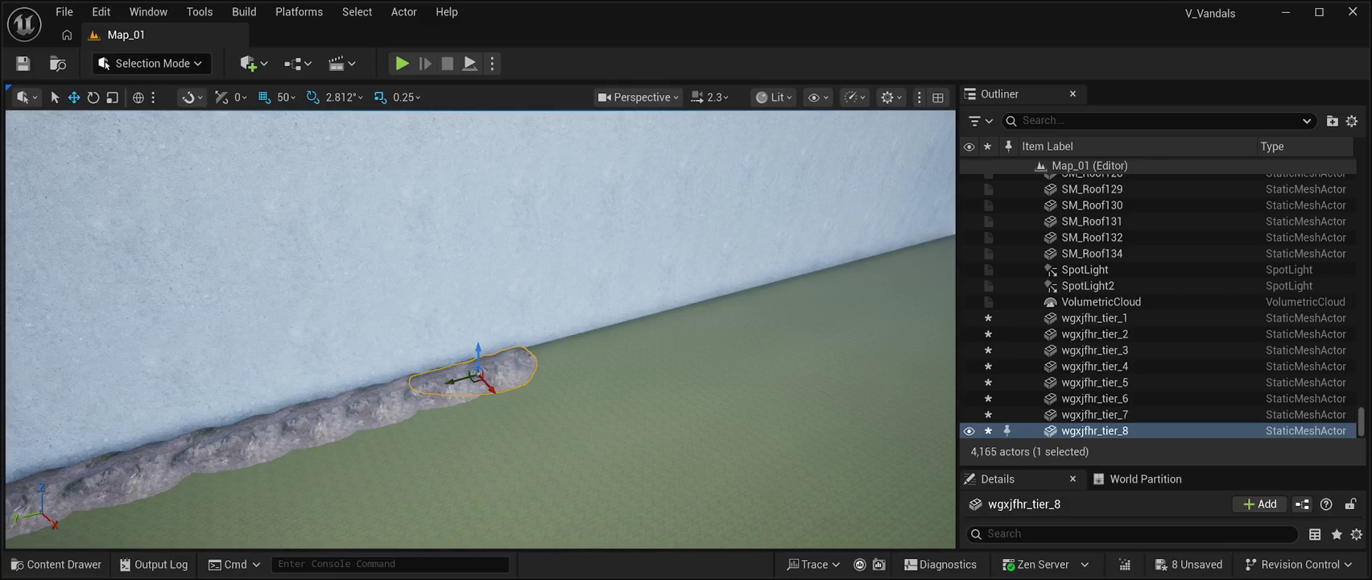
drag(457, 380, 503, 367)
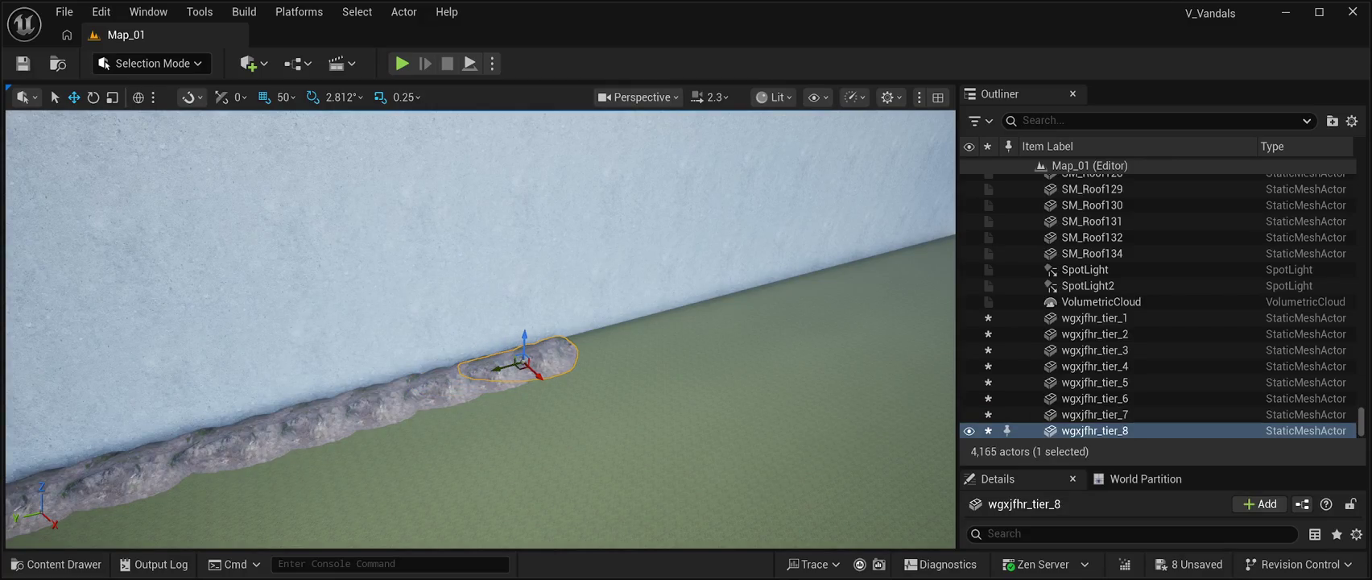
key(ctrl+d)
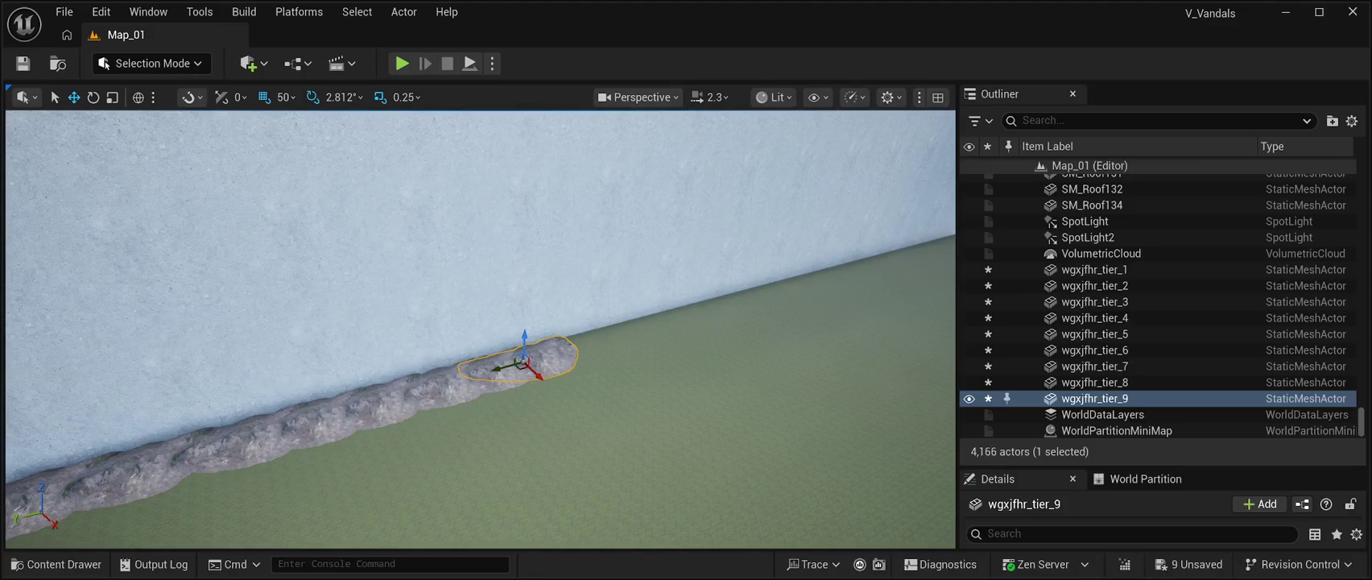
drag(522, 363, 563, 343)
key(f)
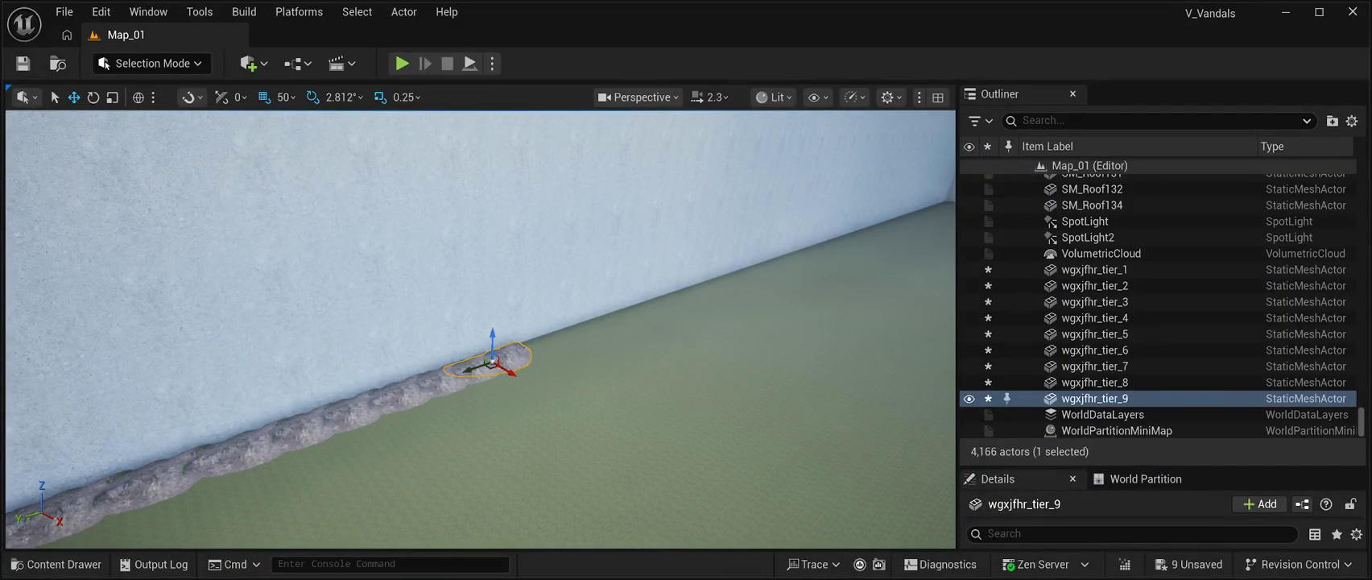
Step: Duplicate and slide three more root copies along the wall base toward the corner
key(ctrl+d)
drag(465, 376, 503, 360)
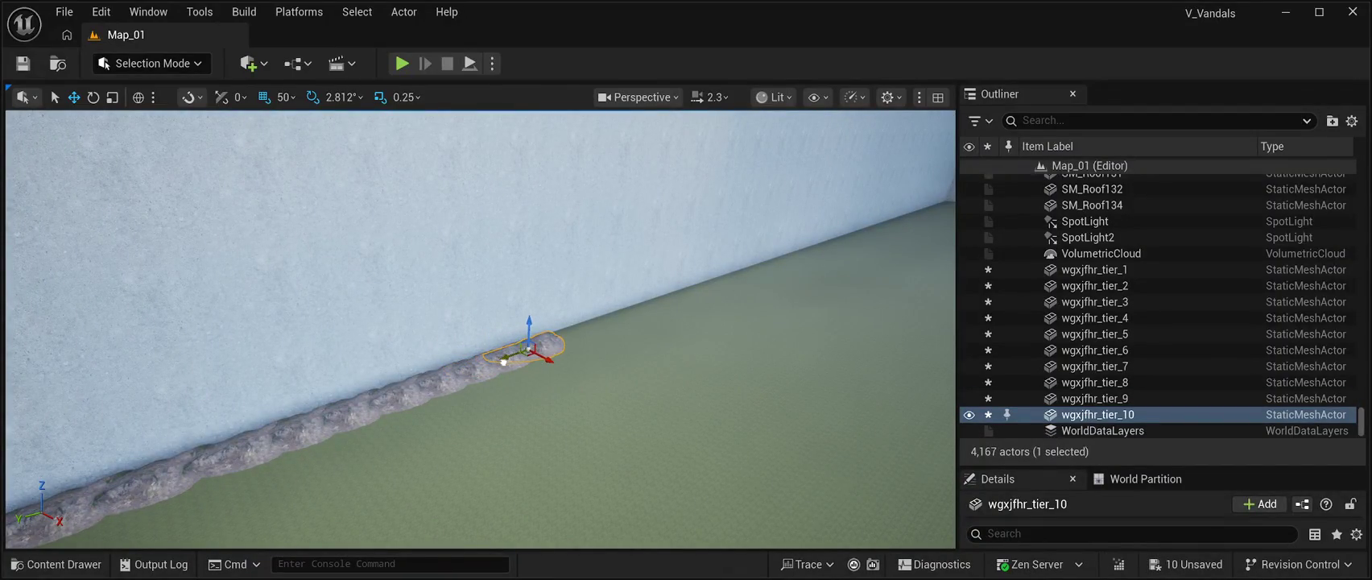
key(ctrl+d)
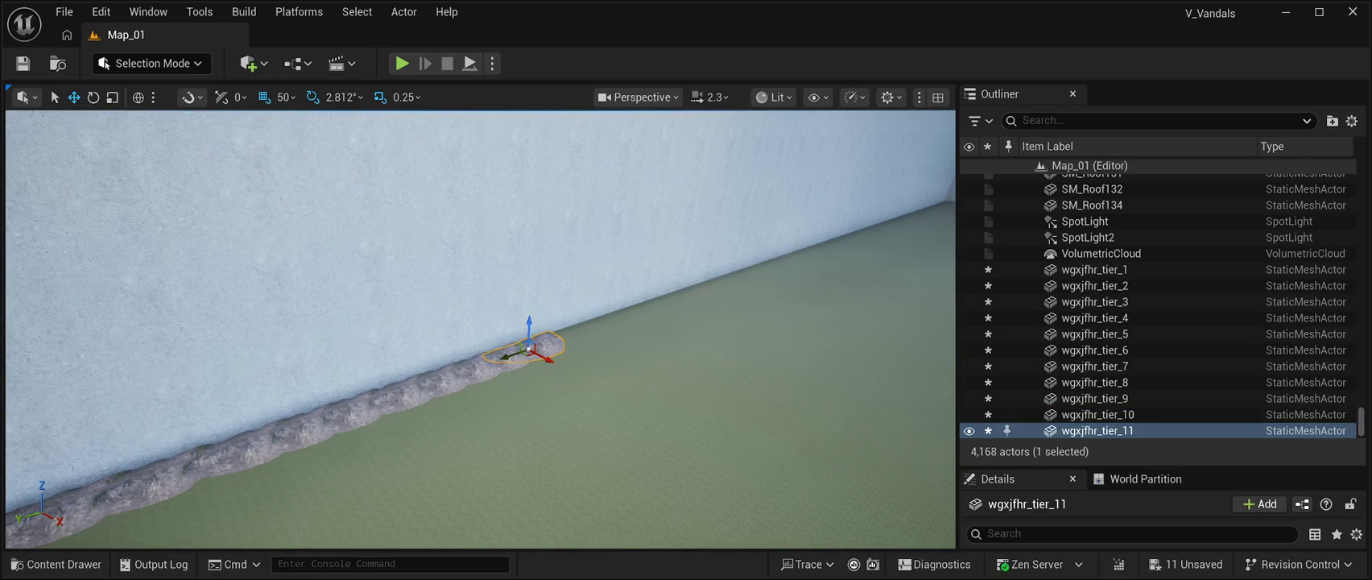
drag(513, 364, 545, 355)
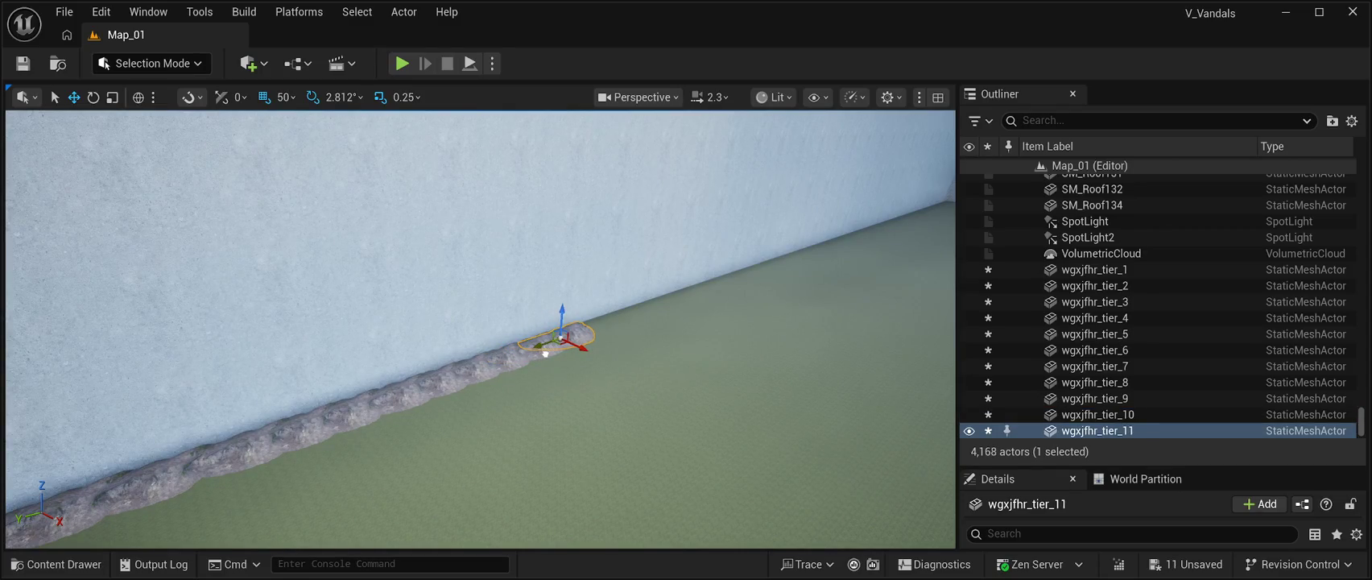
drag(480, 330, 515, 329)
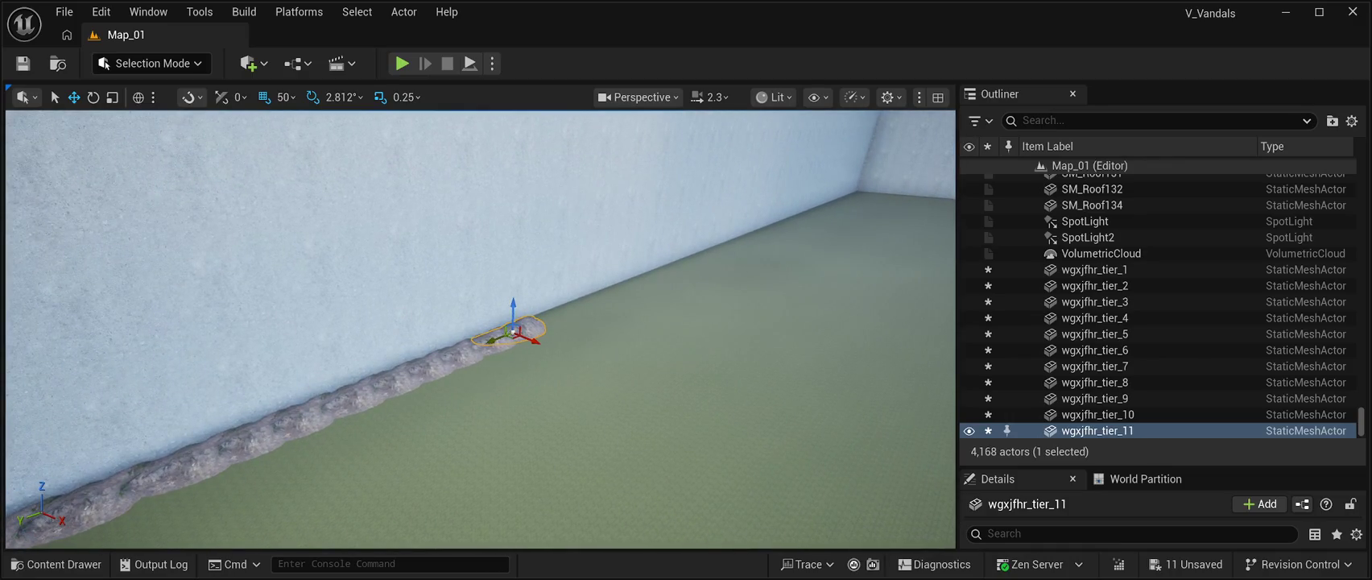
key(ctrl+d)
mouse_move(513, 331)
mouse_down()
mouse_move(554, 328)
mouse_move(547, 419)
mouse_move(523, 383)
mouse_up()
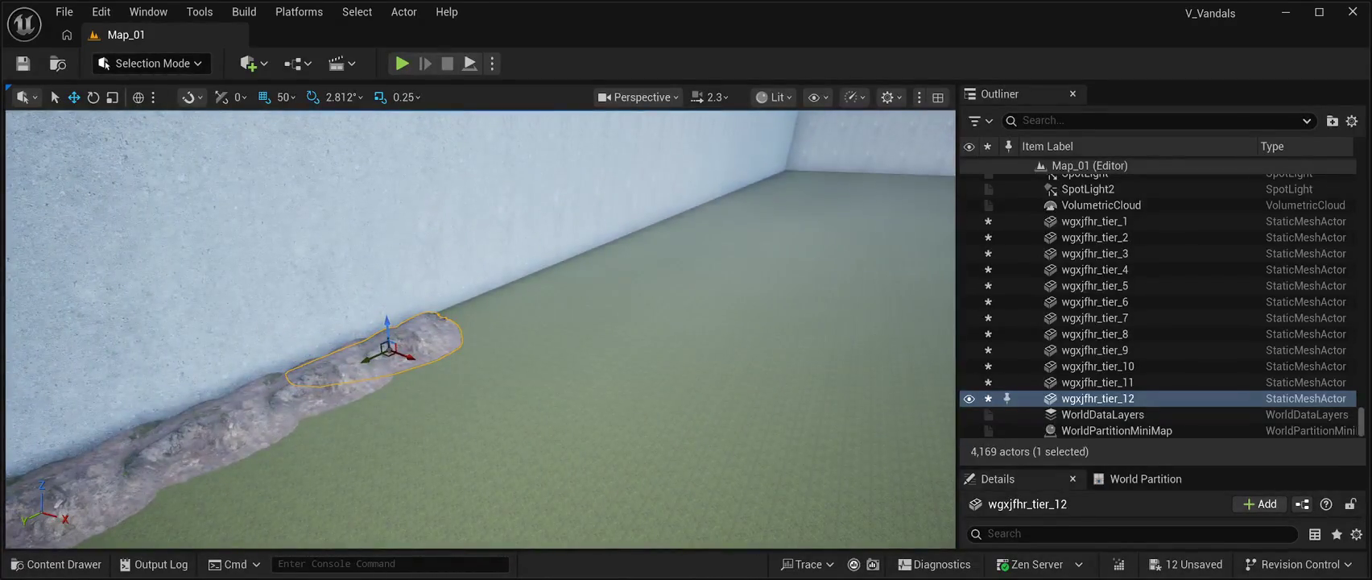
Step: Extend the root row with four more copies along the wall
key(ctrl+d)
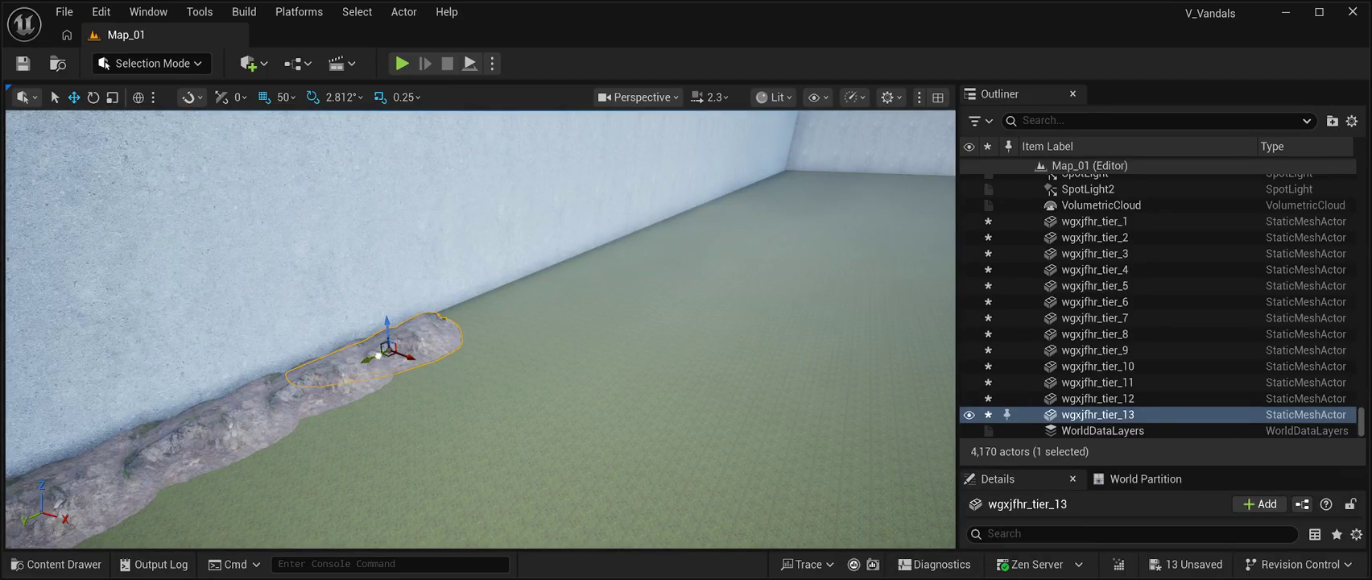
drag(375, 354, 433, 349)
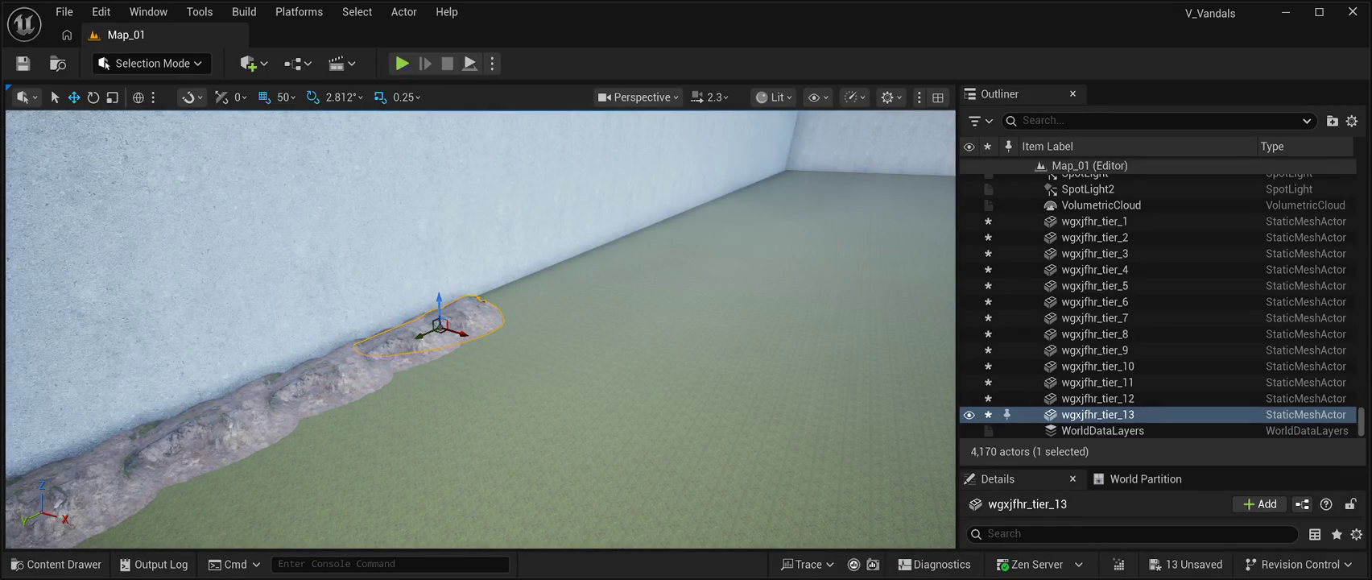
key(ctrl+d)
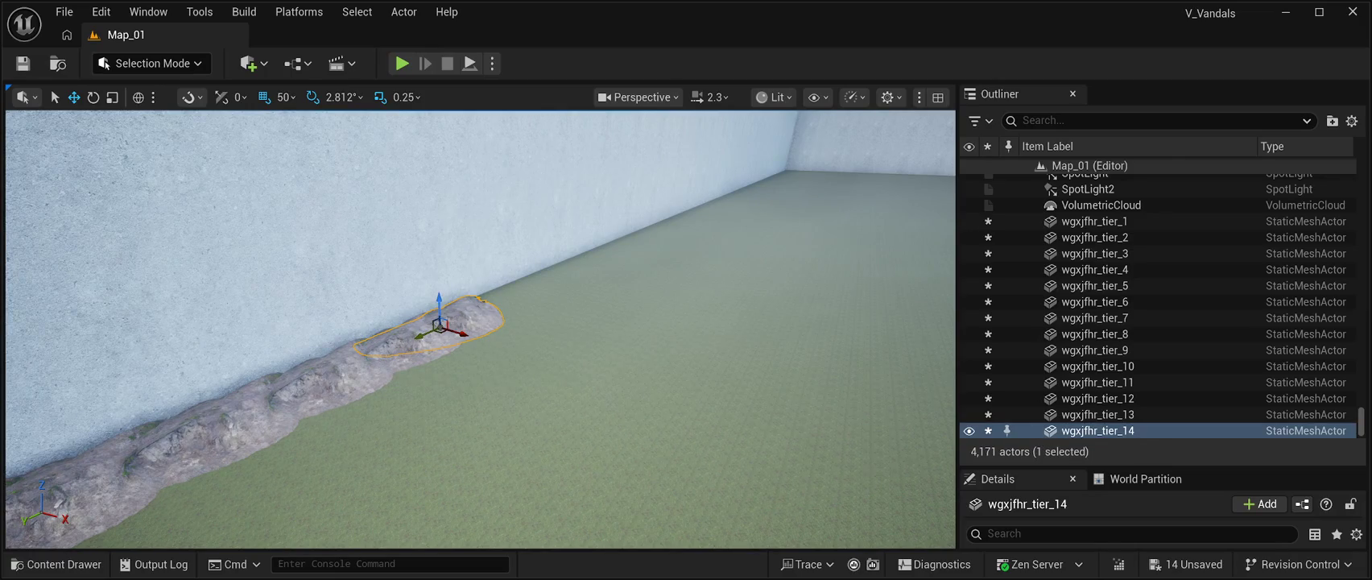
drag(426, 340, 468, 322)
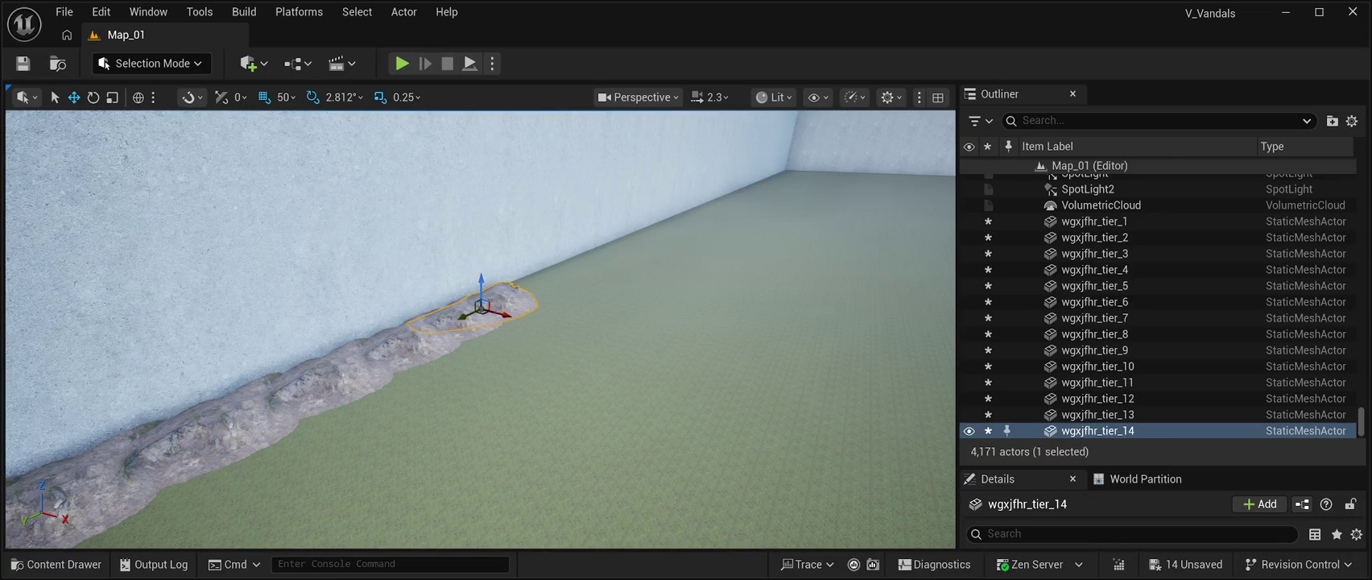
key(ctrl+d)
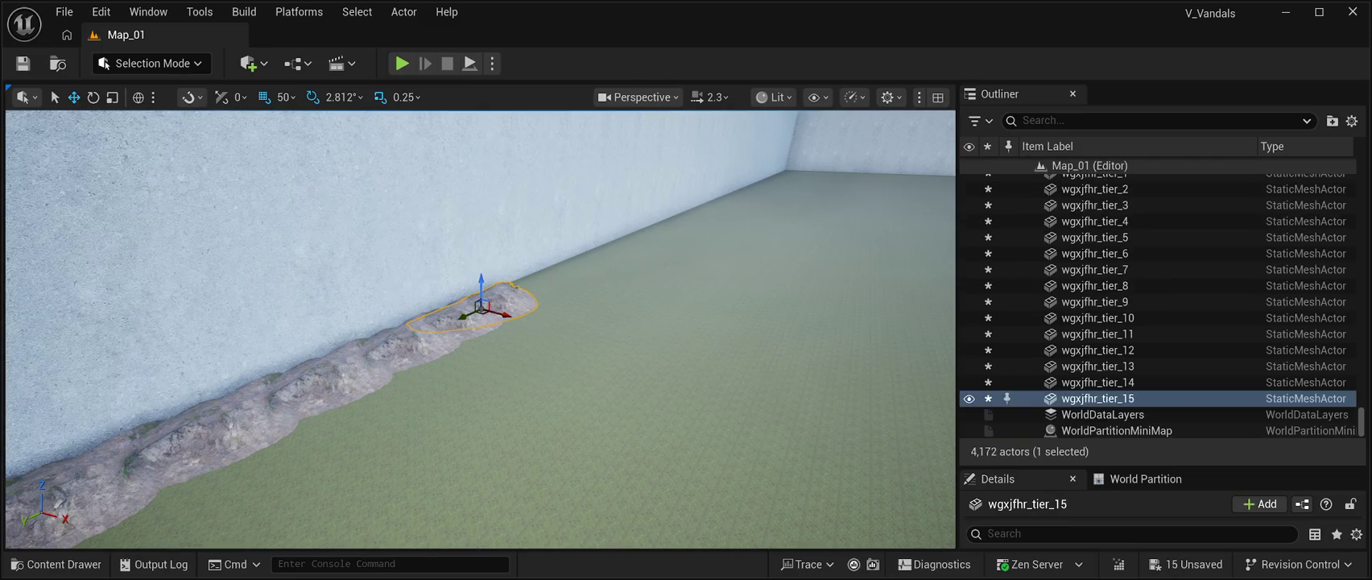
drag(467, 317, 548, 290)
key(ctrl+d)
scroll(548, 290, down, 3)
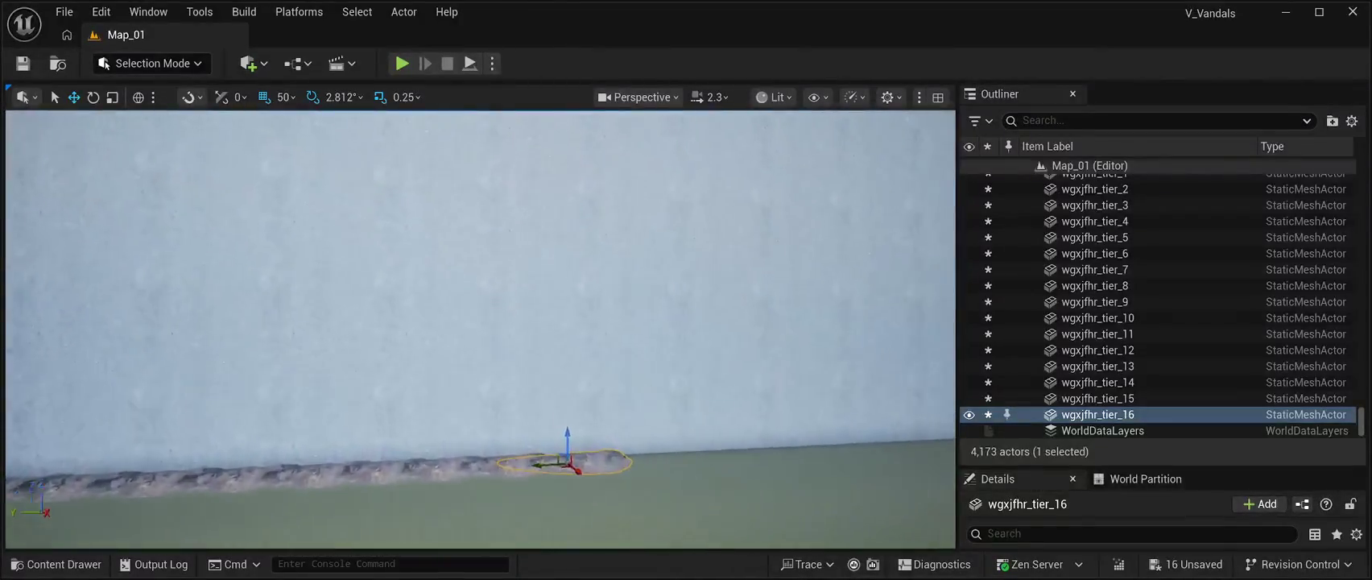
scroll(481, 328, down, 5)
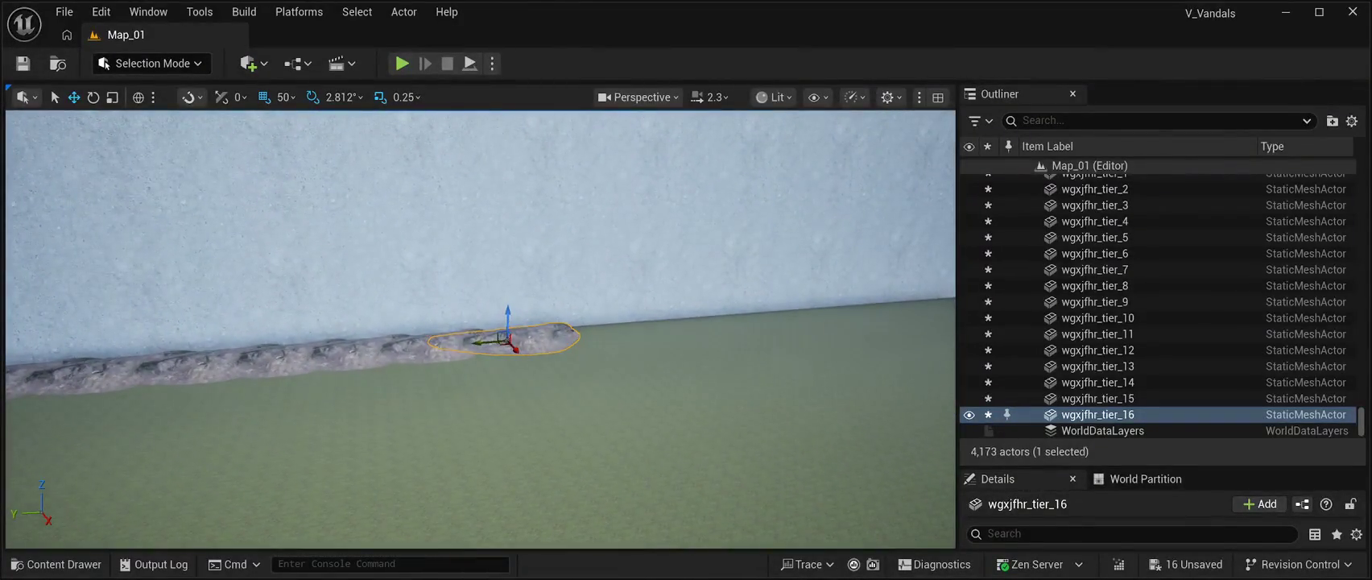
Step: Add four more root copies, pushing them right along the wall base
key(ctrl+d)
drag(481, 341, 608, 332)
key(ctrl+d)
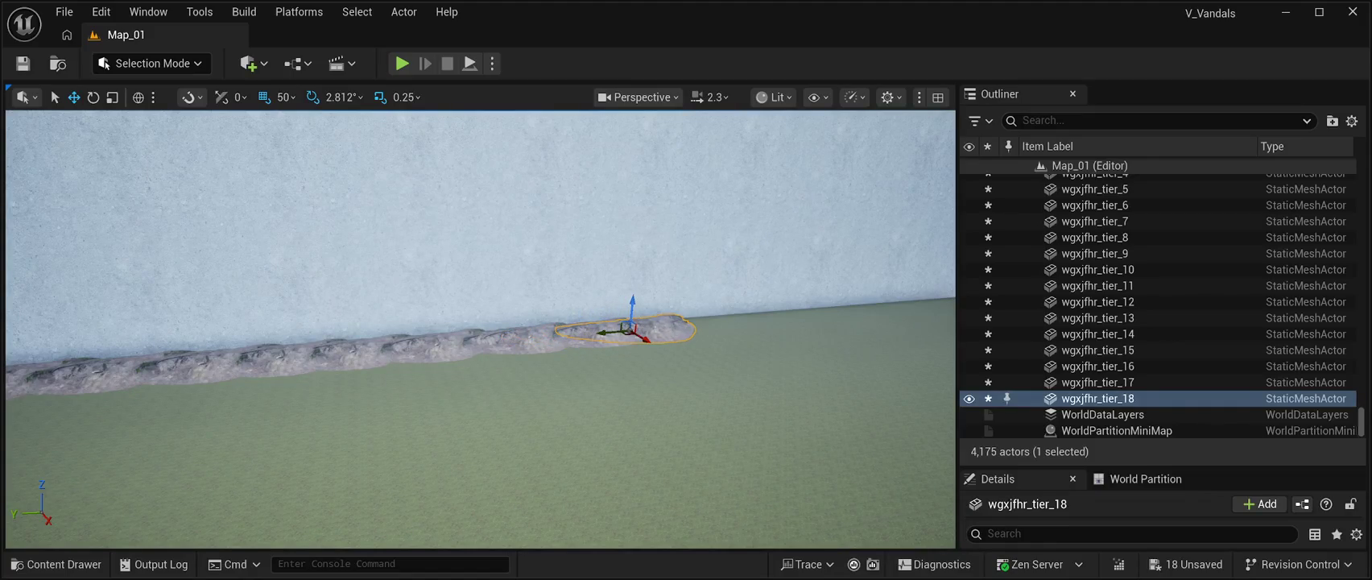
key(ctrl+d)
drag(609, 333, 660, 323)
drag(660, 386, 725, 419)
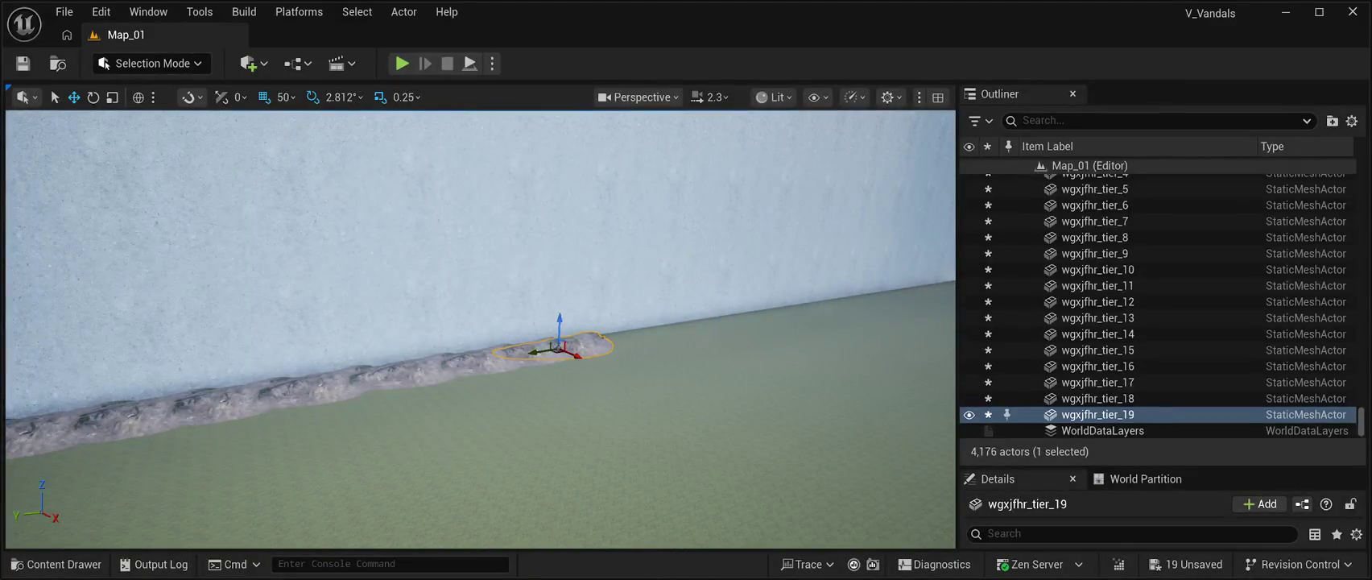
key(ctrl+d)
drag(556, 348, 610, 340)
key(f)
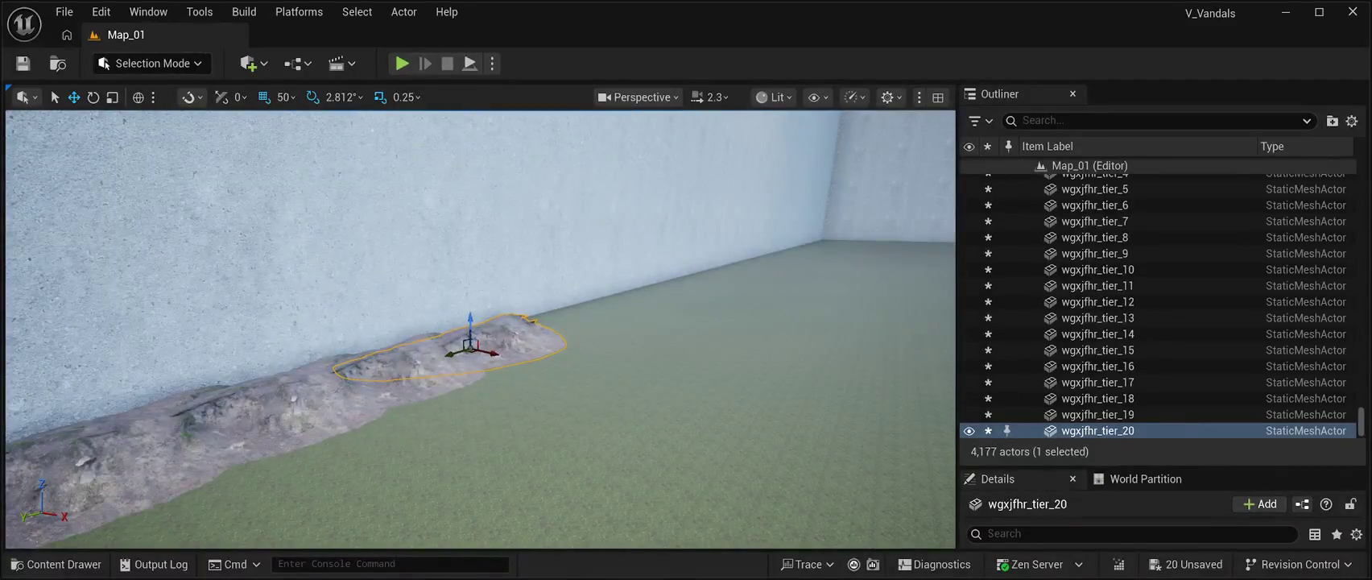
Step: Continue the row with another four copies sliding right along the wall
key(ctrl+d)
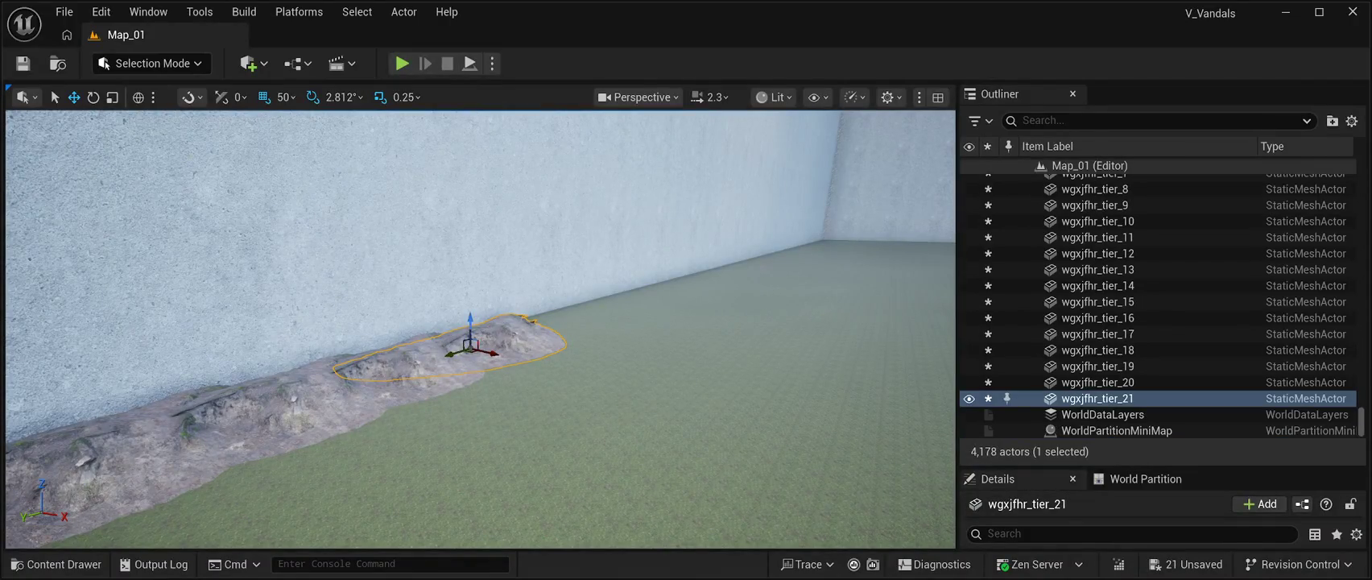
drag(492, 352, 568, 330)
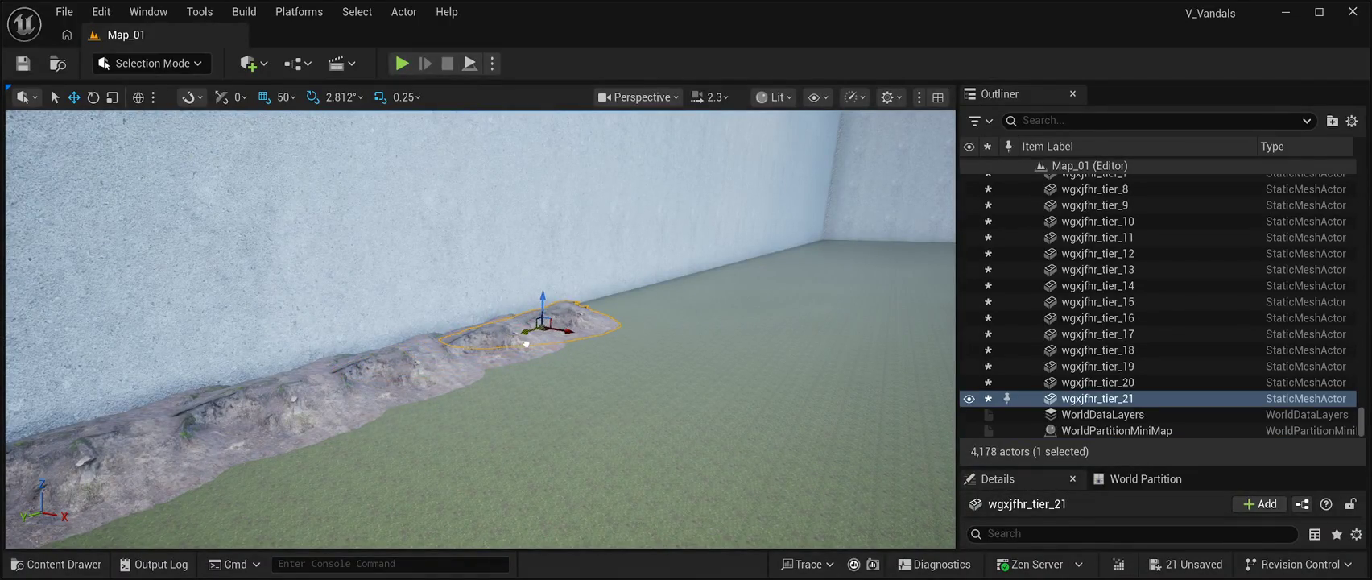
key(ctrl+d)
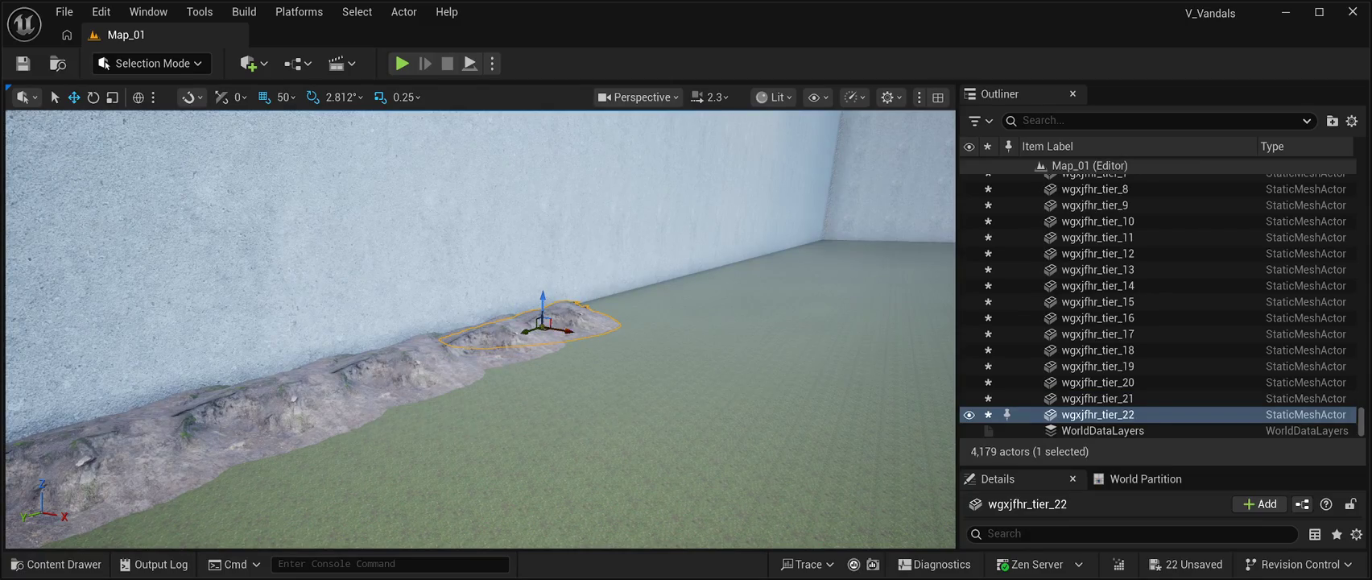
drag(568, 330, 628, 310)
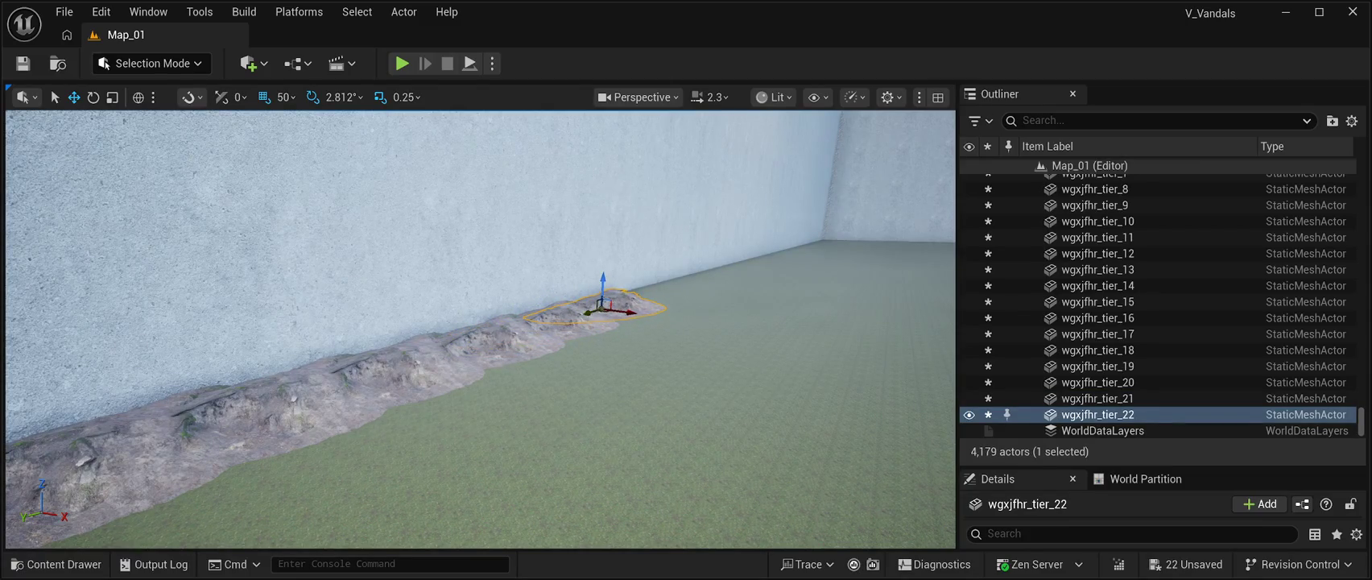
key(ctrl+d)
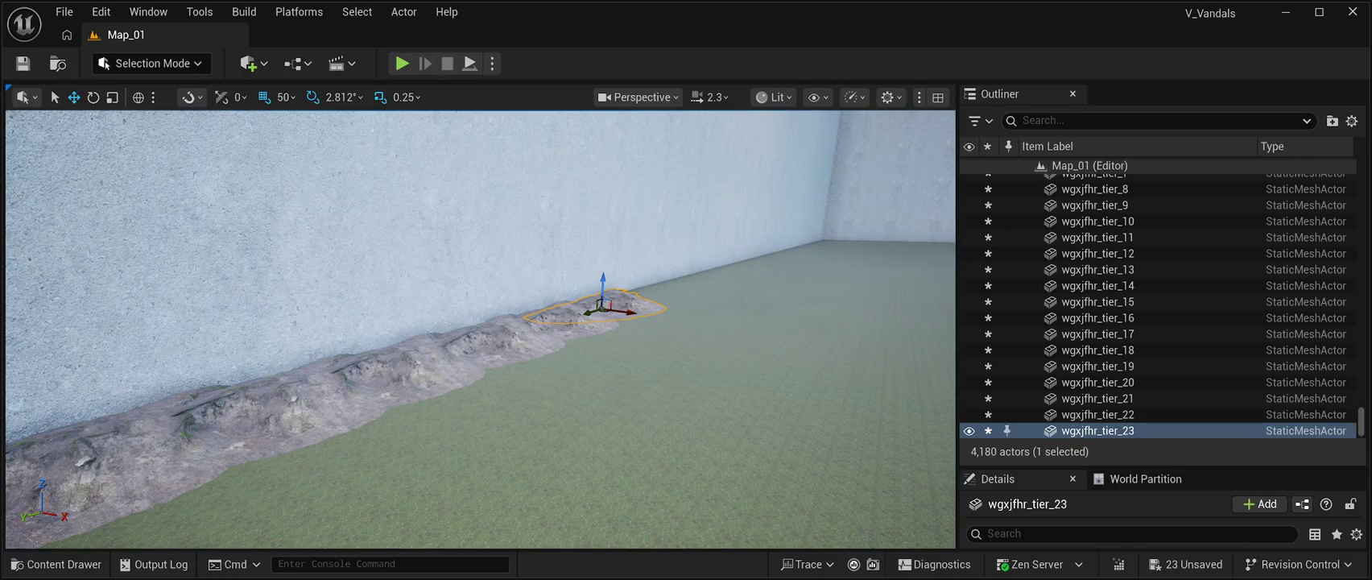
drag(596, 310, 632, 301)
drag(479, 329, 526, 302)
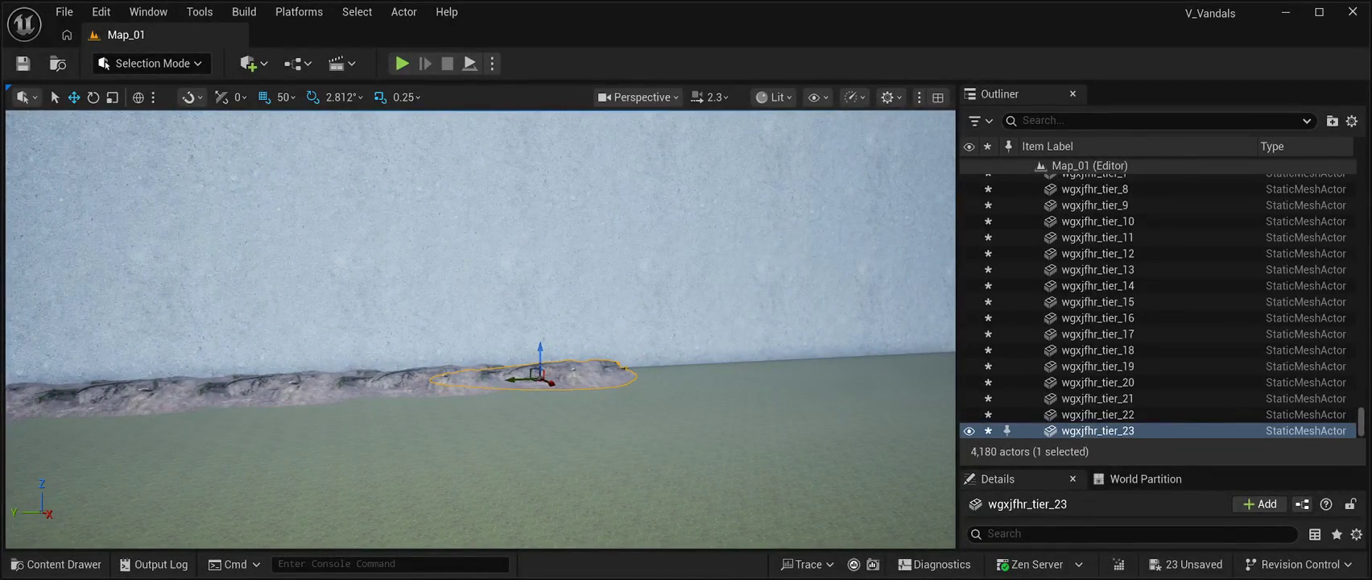
key(ctrl+d)
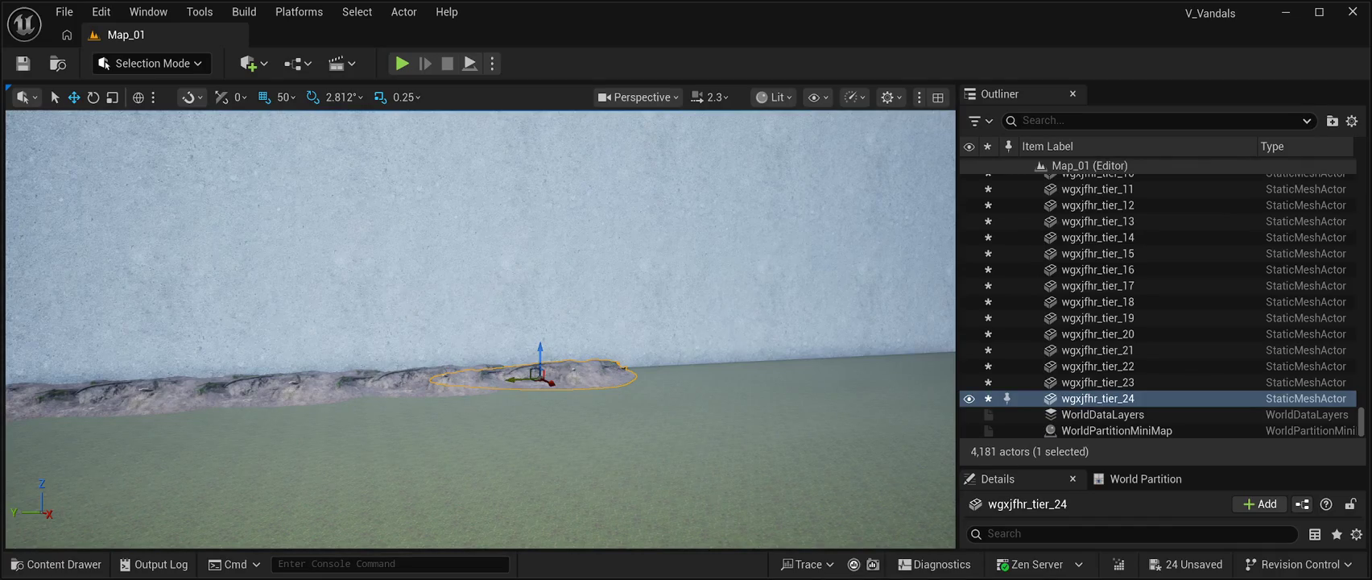
mouse_move(527, 303)
mouse_down()
mouse_move(579, 305)
mouse_move(546, 304)
mouse_up()
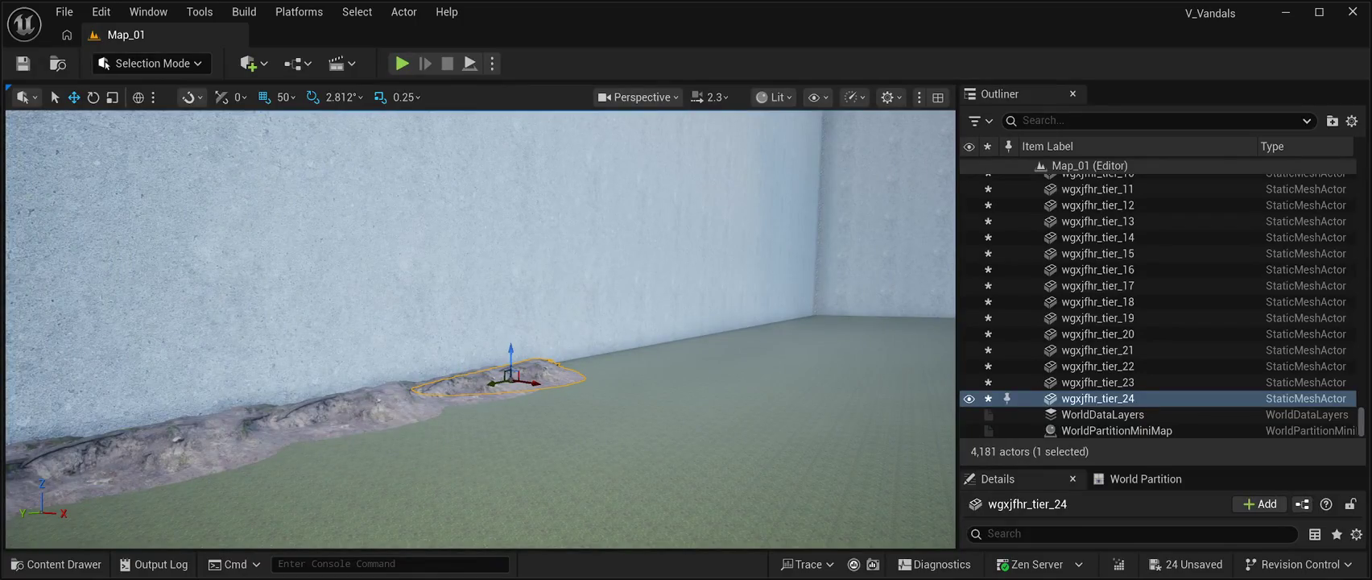
Step: Place the final copies so the strip reaches wgxjfhr_tier_30
key(ctrl+d)
mouse_move(515, 378)
mouse_down()
mouse_move(563, 372)
mouse_move(571, 306)
mouse_up()
key(f)
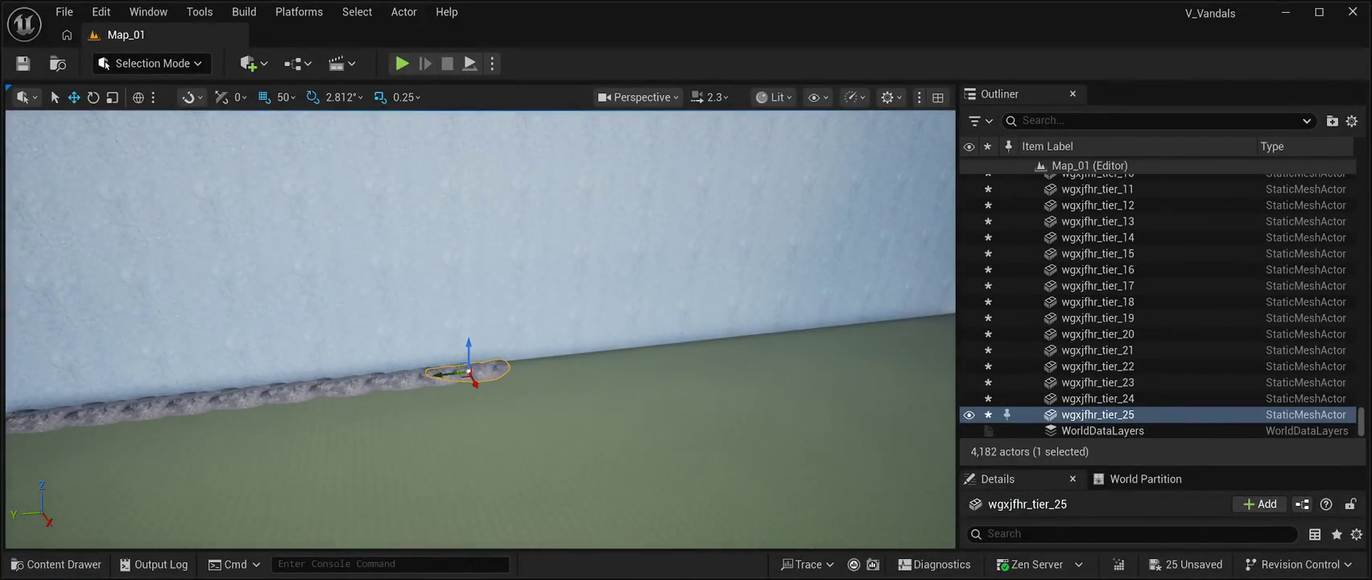
key(ctrl+d)
drag(450, 374, 491, 375)
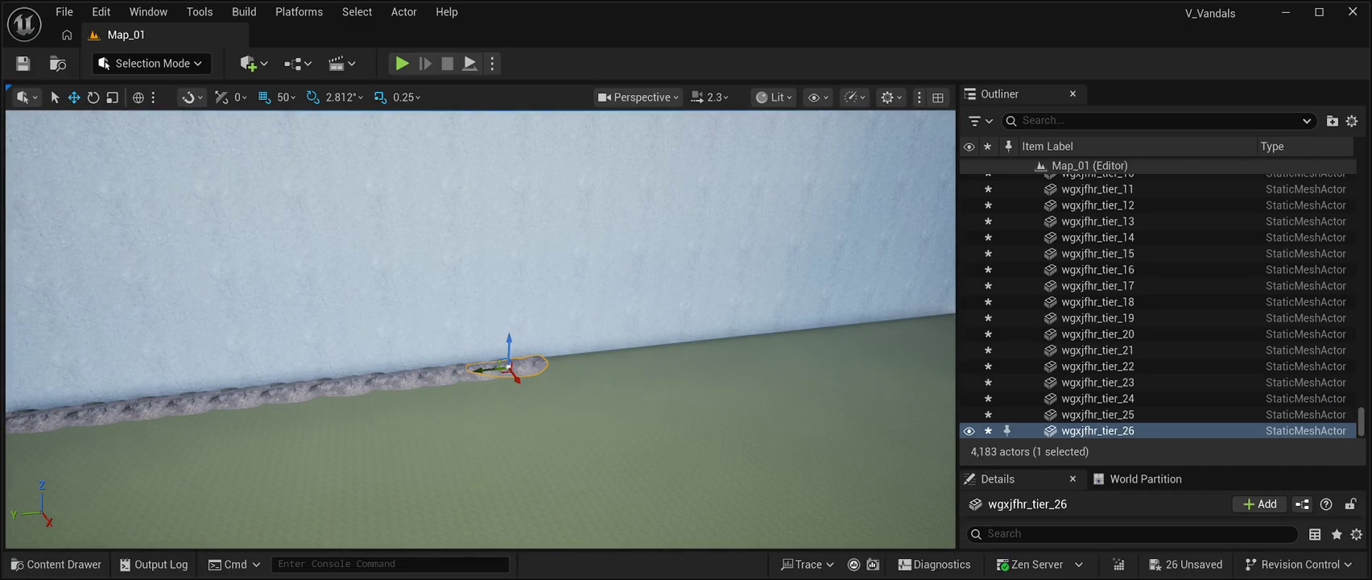
key(ctrl+d)
mouse_move(481, 369)
mouse_down()
mouse_move(524, 368)
mouse_move(499, 372)
mouse_move(492, 347)
mouse_move(577, 373)
mouse_move(601, 365)
mouse_move(636, 410)
mouse_up()
key(ctrl+d)
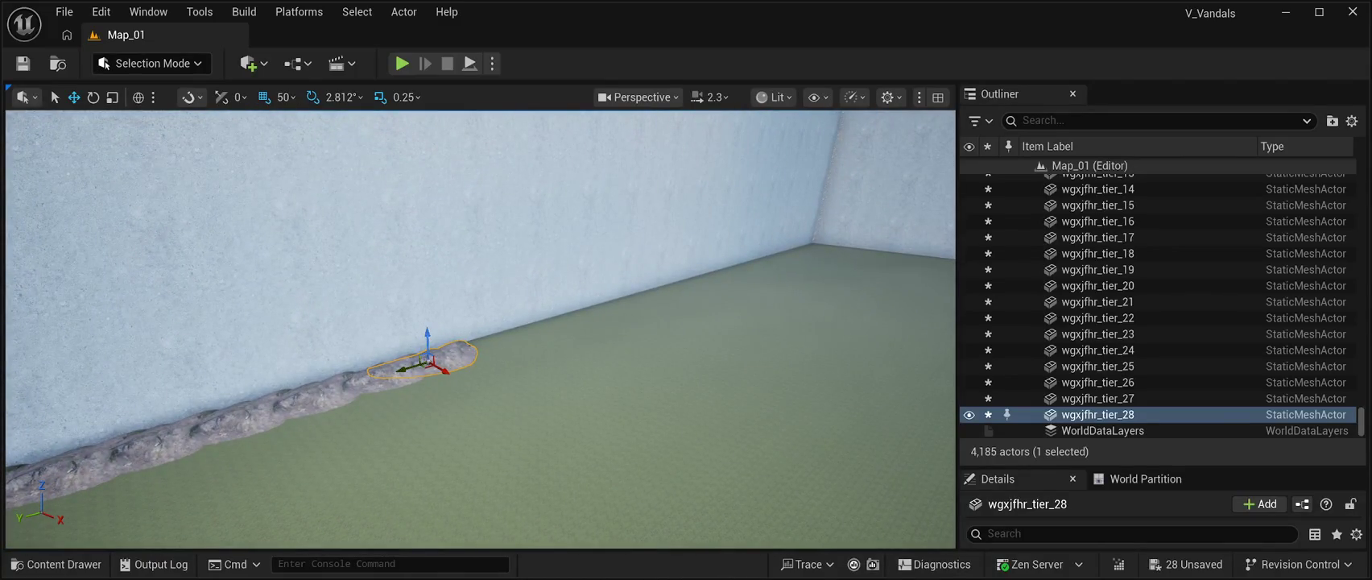
key(ctrl+d)
drag(408, 374, 532, 316)
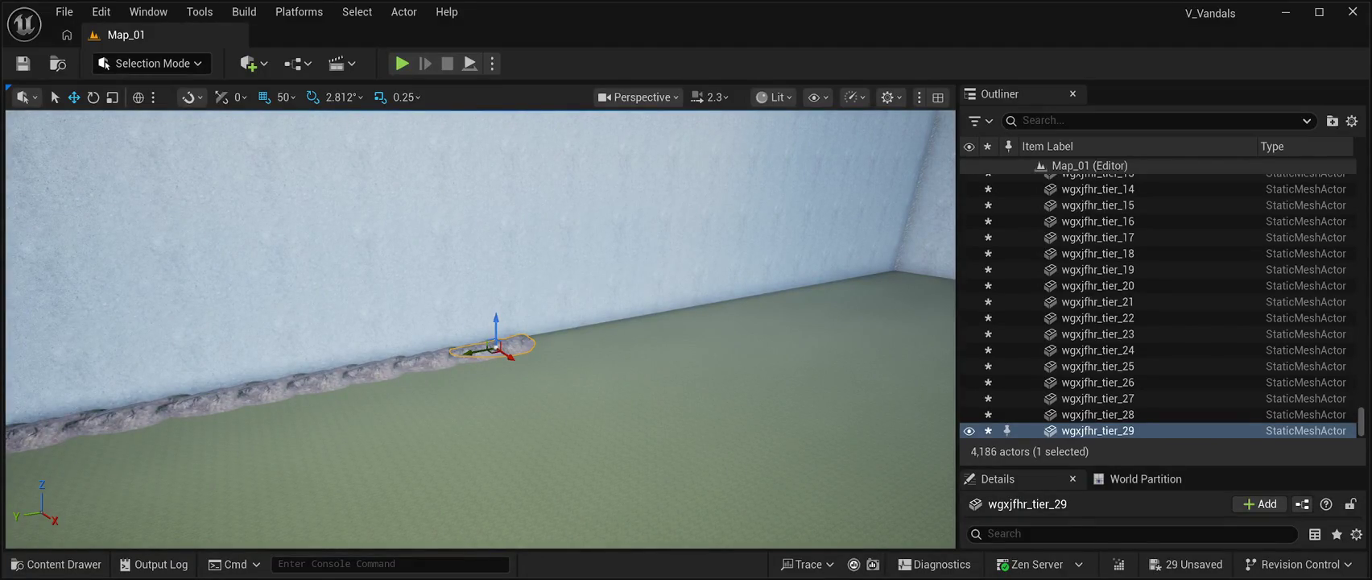
key(ctrl+d)
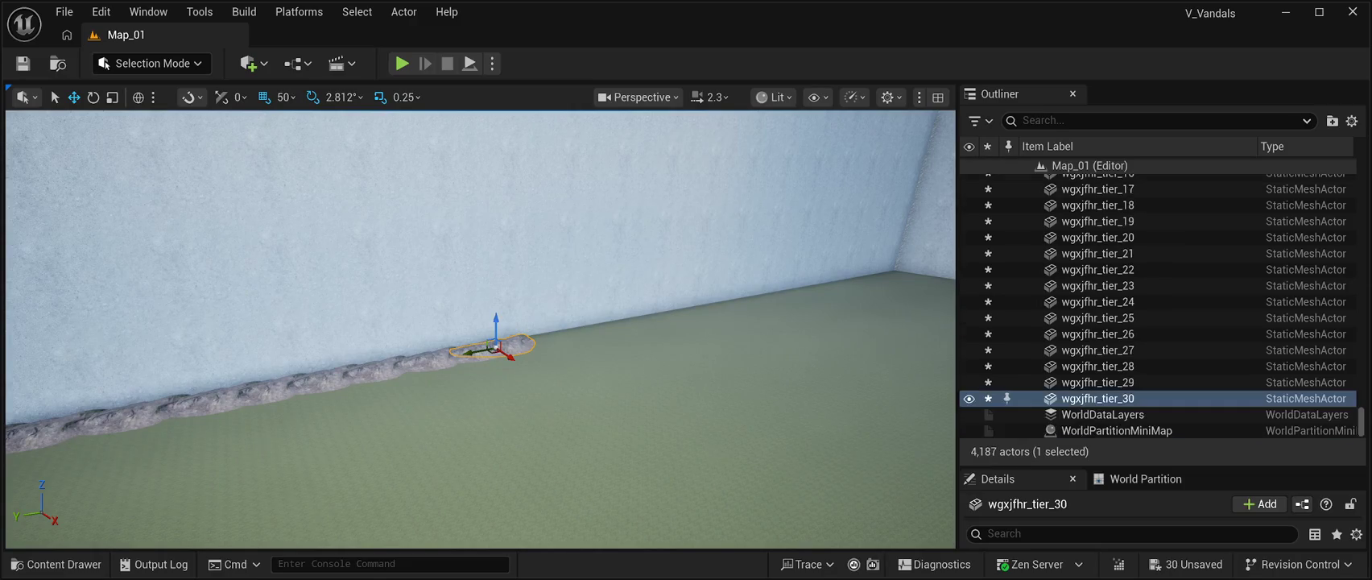
Step: Add four more root copies along the back wall base
drag(483, 322, 564, 318)
scroll(480, 330, up, 5)
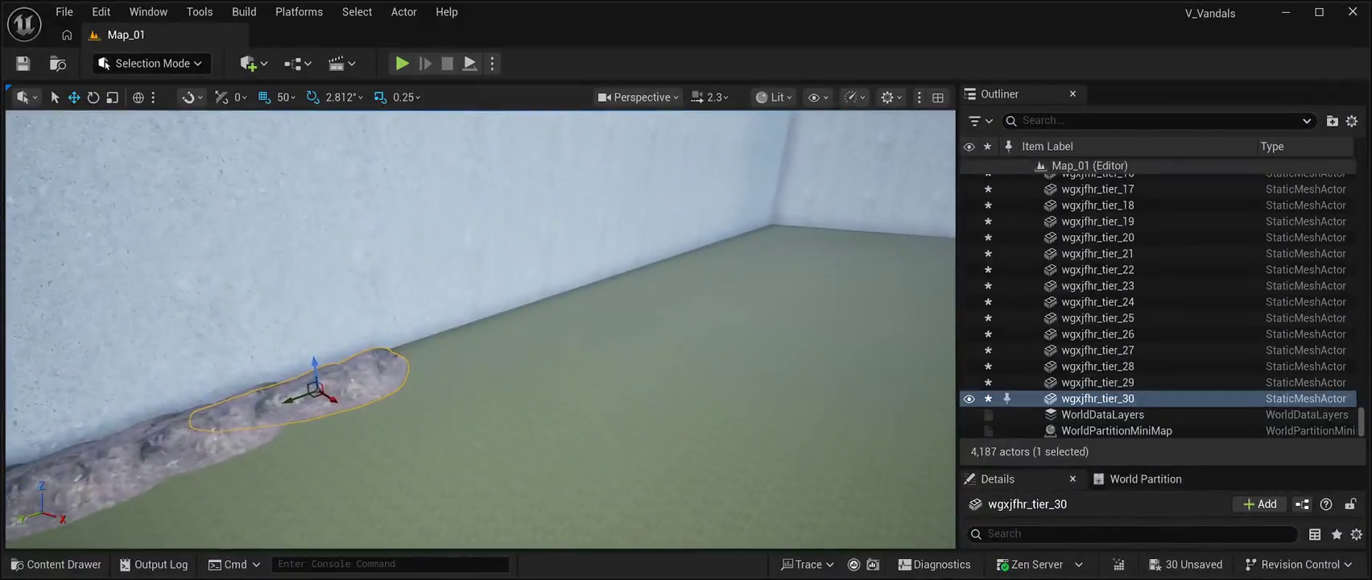
key(ctrl+d)
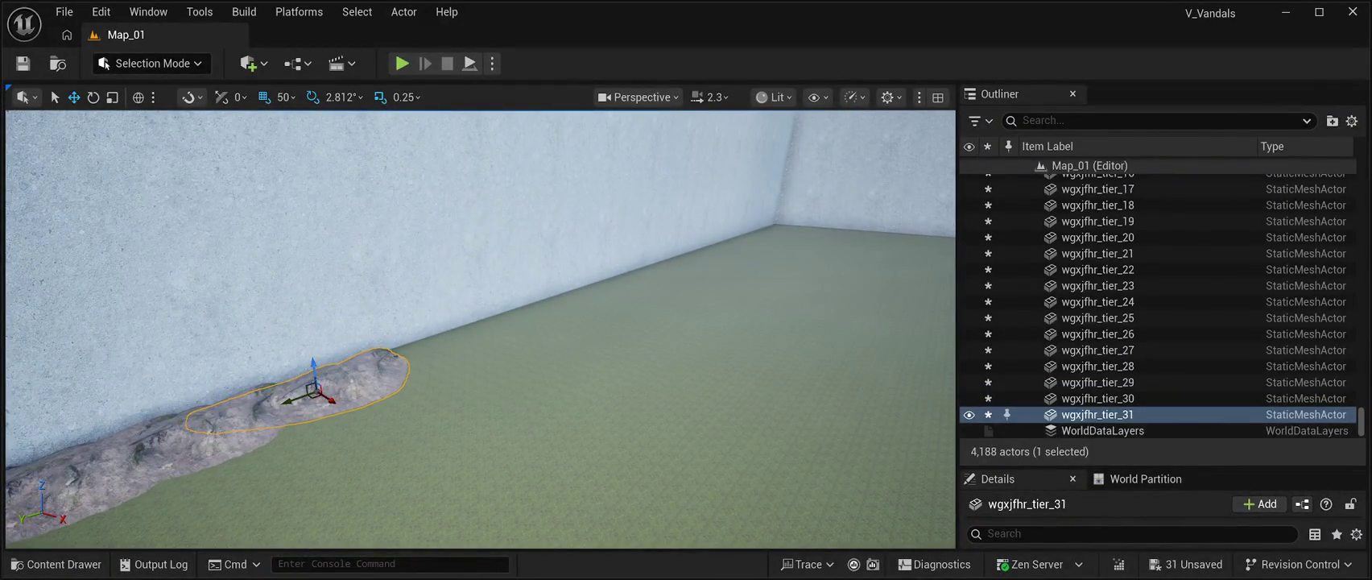
drag(299, 398, 435, 363)
key(ctrl+d)
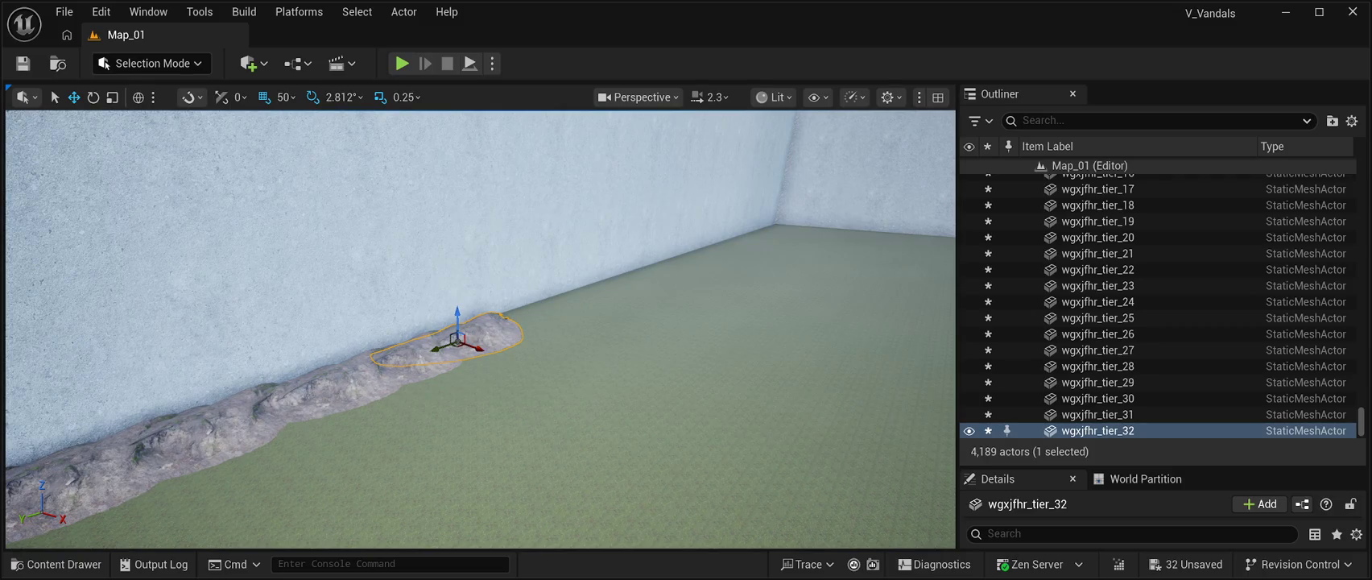
key(ctrl+d)
drag(439, 356, 495, 337)
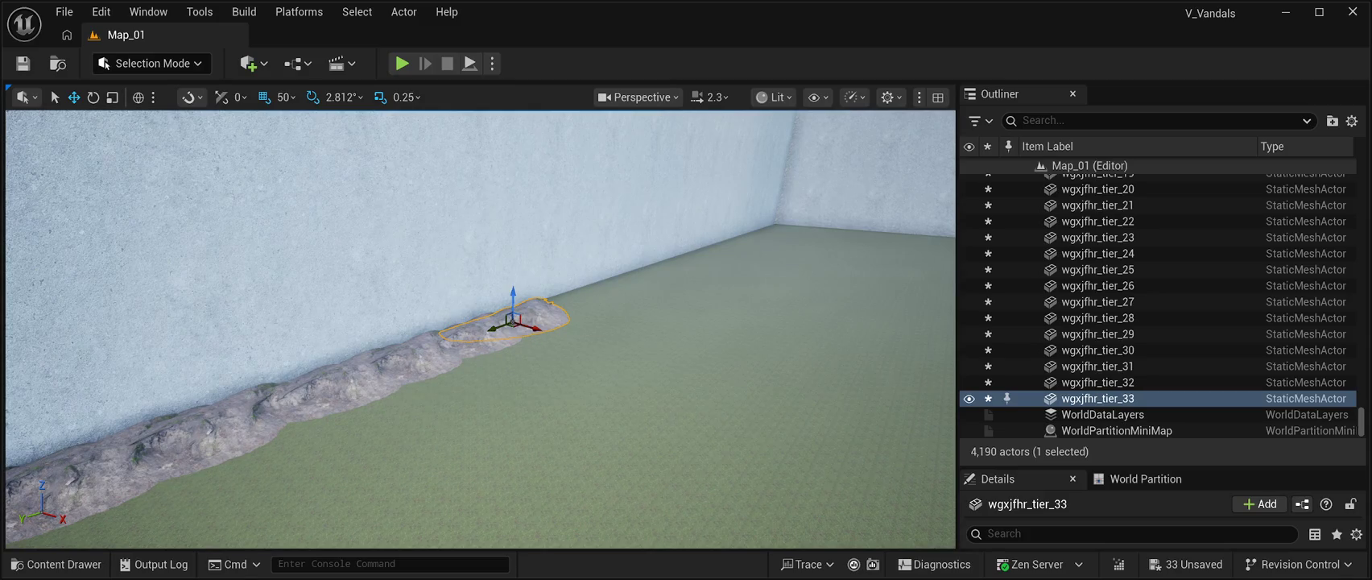
key(ctrl+d)
drag(531, 326, 570, 319)
Step: Extend the back-wall row with three more copies
mouse_move(480, 330)
mouse_down()
mouse_move(479, 290)
mouse_move(523, 332)
mouse_move(508, 333)
mouse_up()
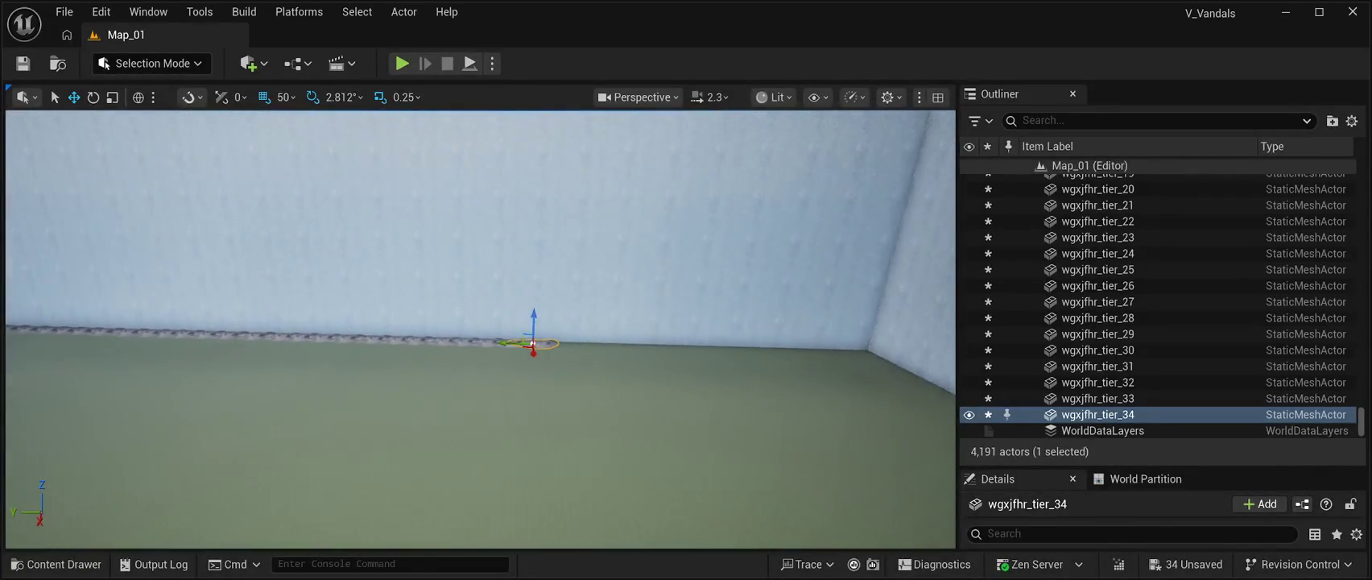
key(ctrl+d)
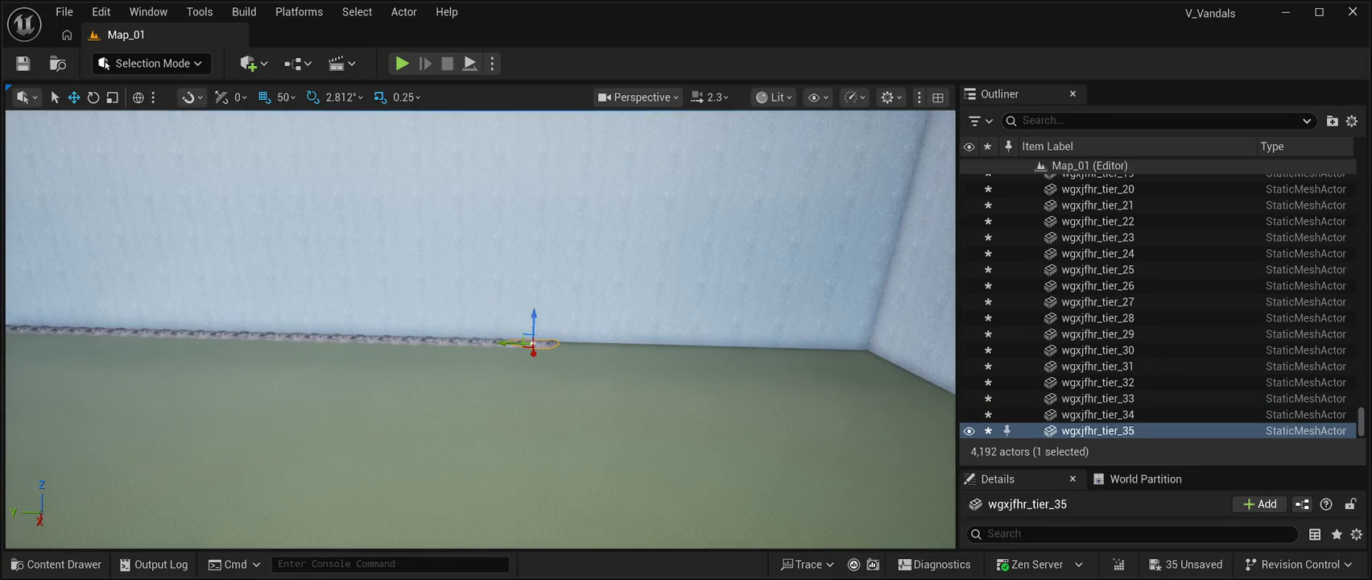
mouse_move(509, 343)
mouse_down()
mouse_move(548, 344)
mouse_move(564, 257)
mouse_move(596, 258)
mouse_up()
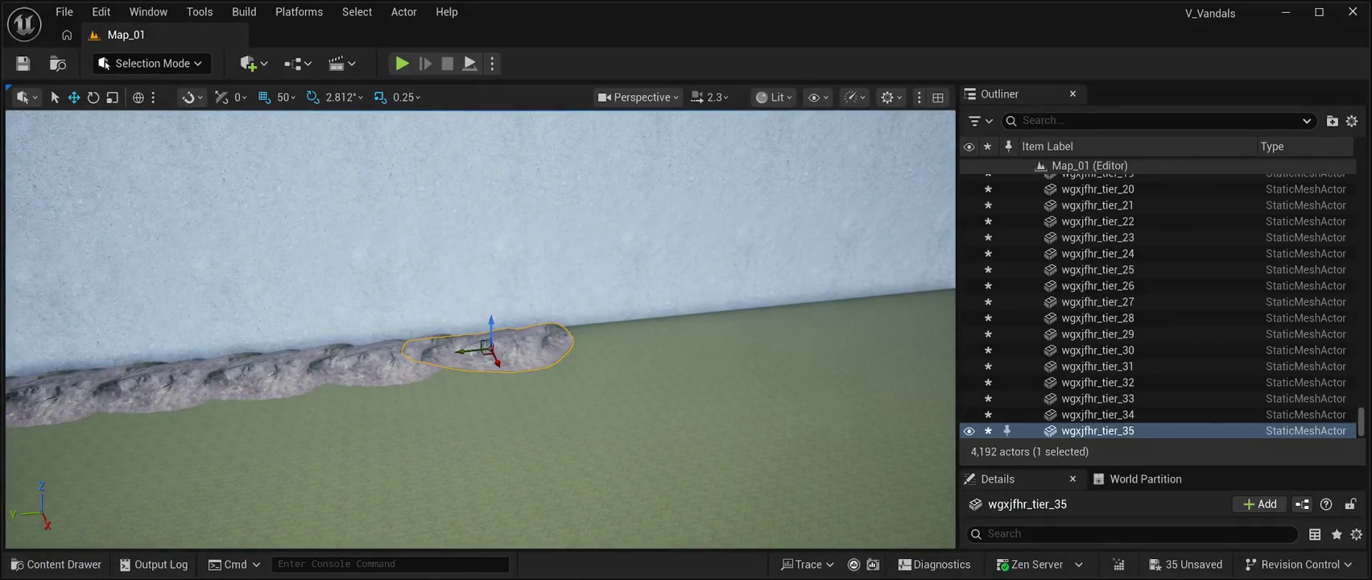
key(ctrl+d)
drag(475, 350, 560, 346)
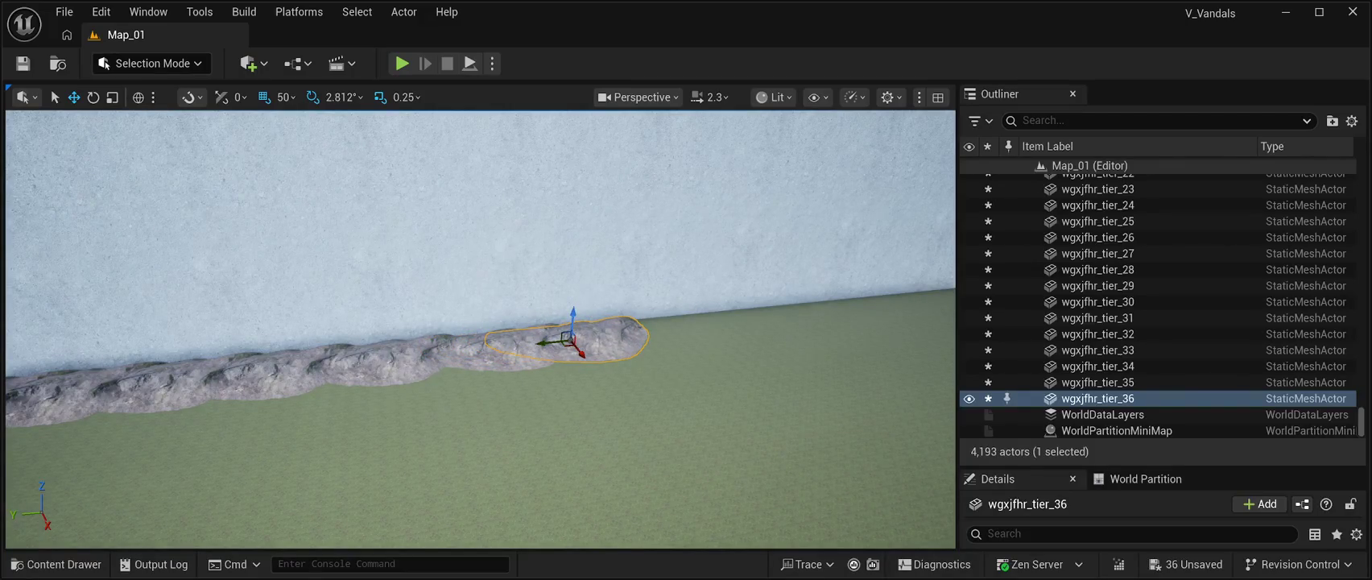
key(ctrl+d)
drag(563, 341, 595, 341)
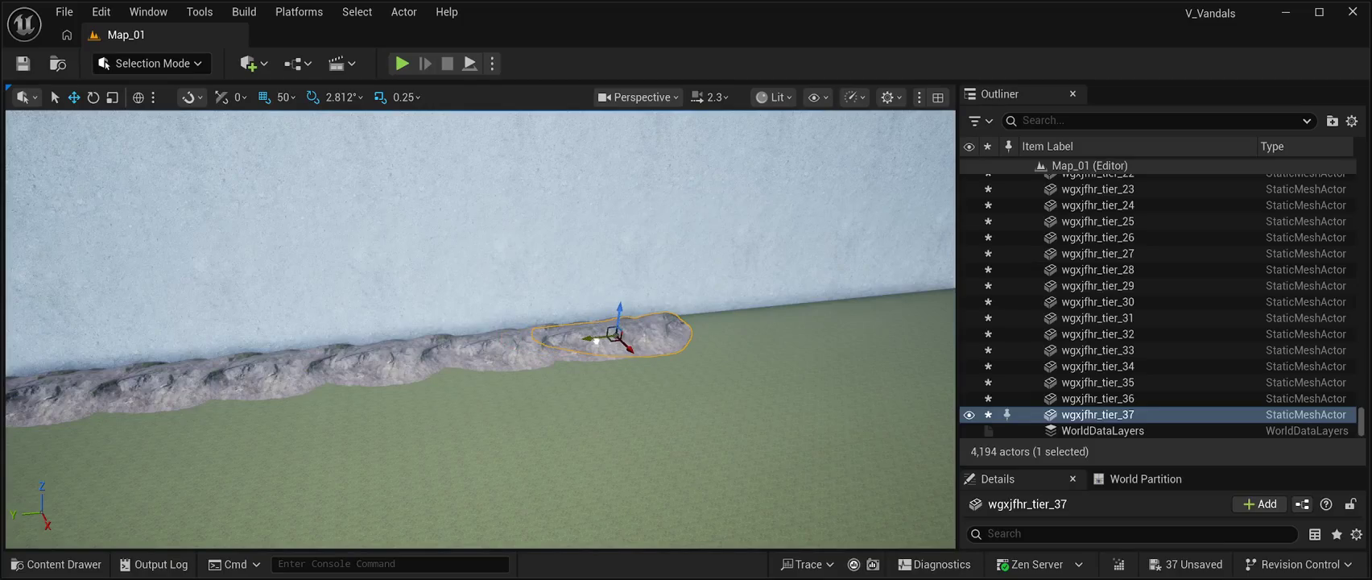
drag(724, 451, 821, 499)
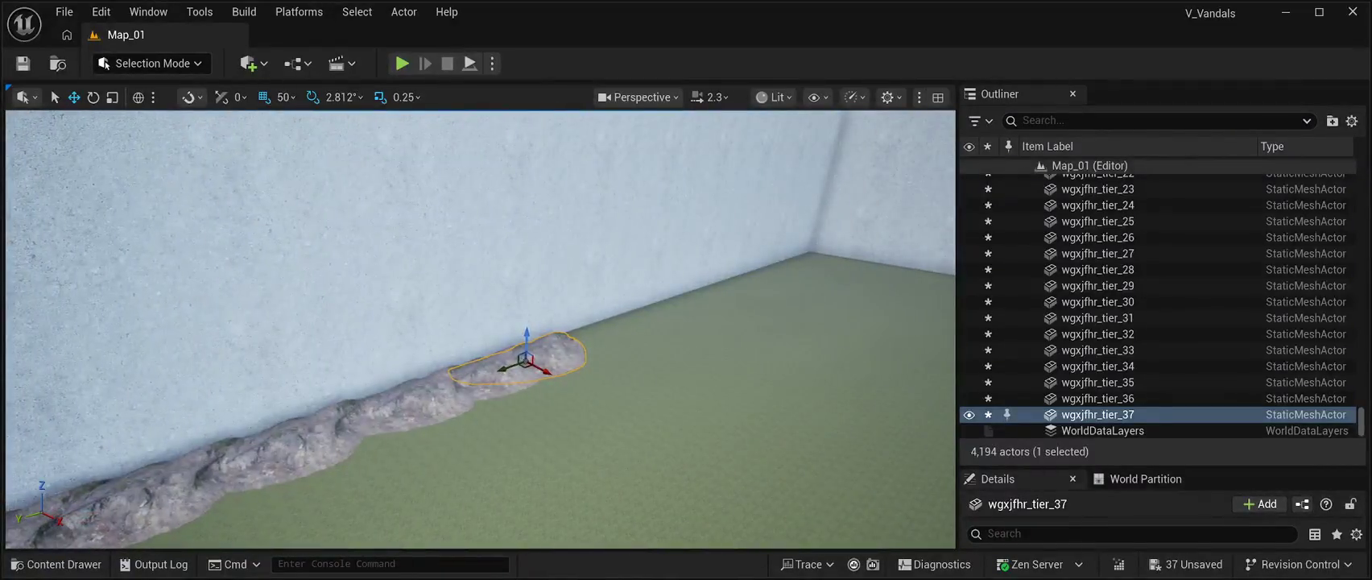
Step: Place five more copies along the wall, bringing the row up to the corner
key(ctrl+d)
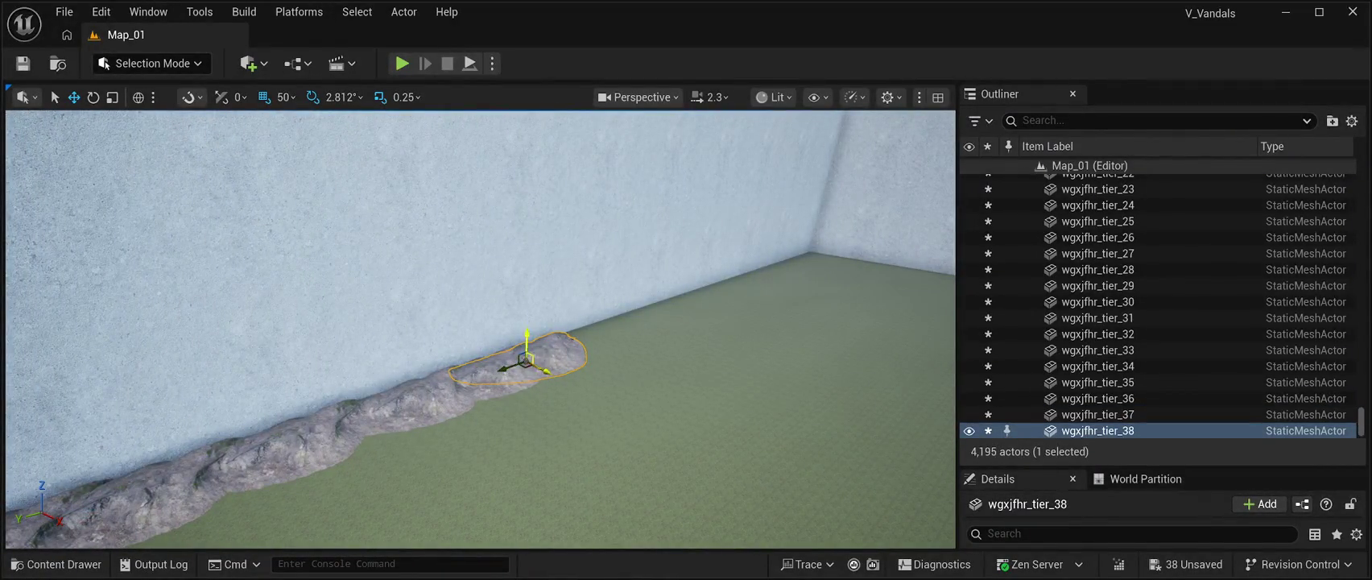
drag(509, 368, 558, 358)
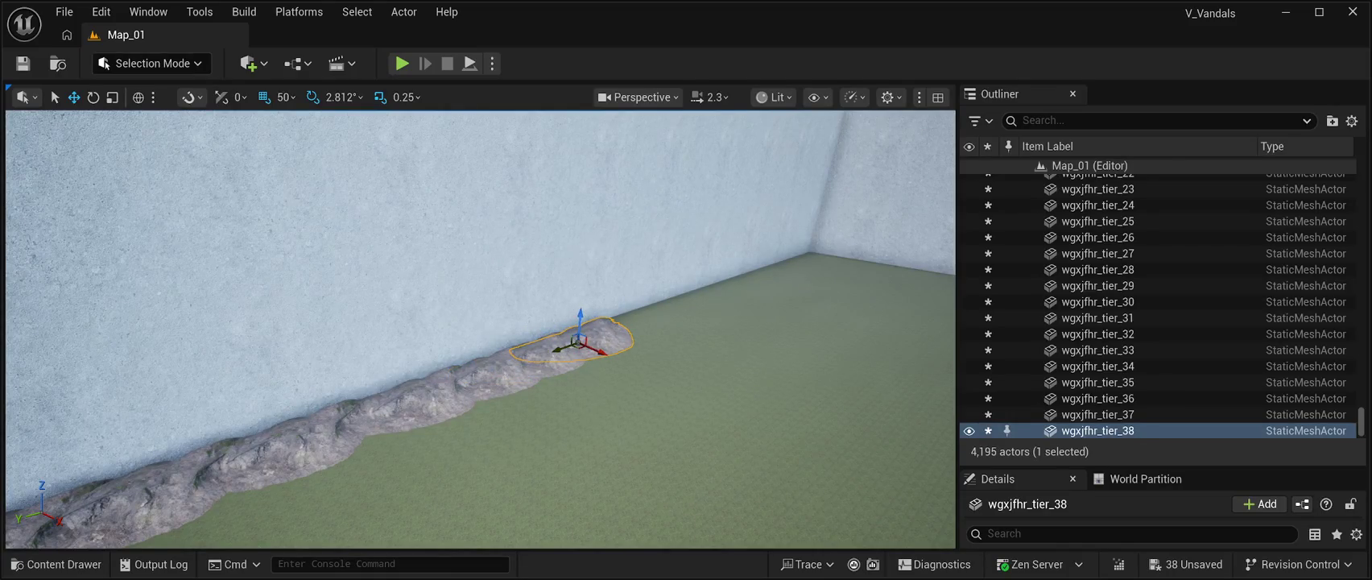
key(ctrl+d)
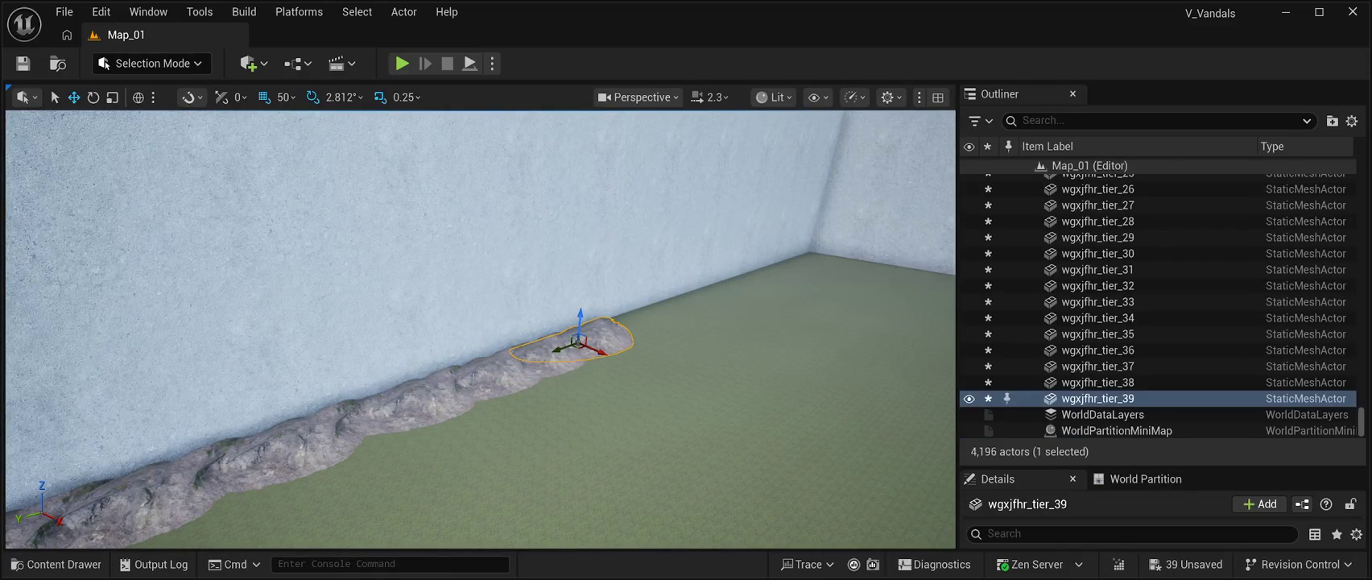
drag(555, 349, 602, 332)
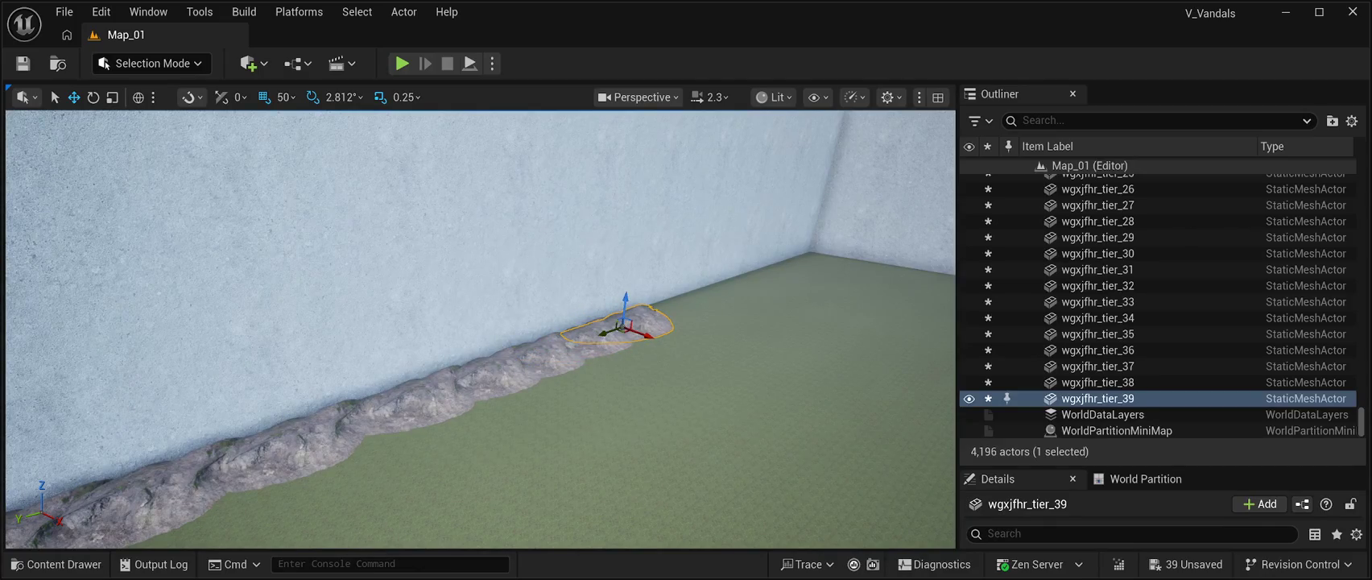
key(ctrl+d)
drag(624, 326, 666, 314)
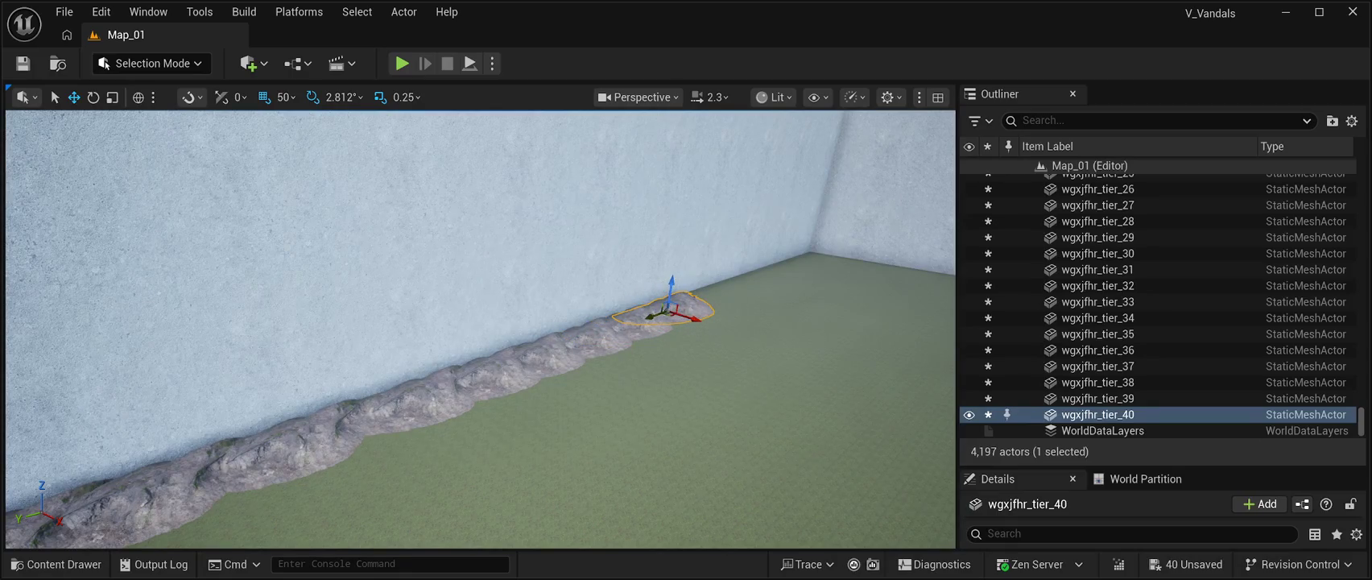
key(ctrl+d)
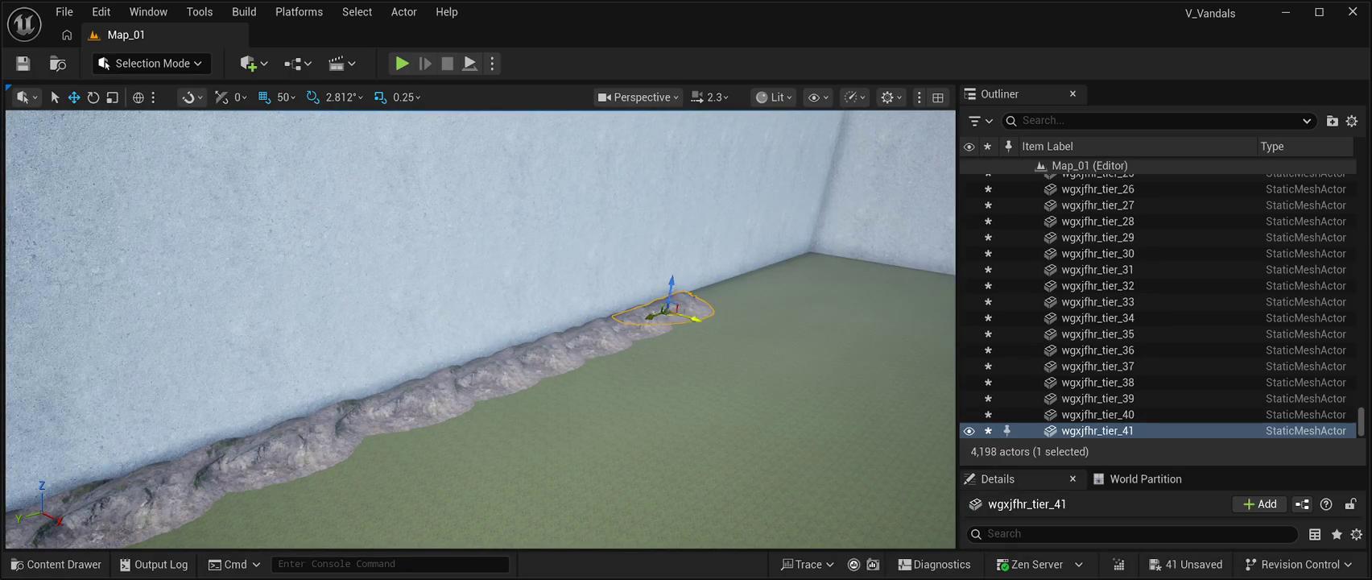
drag(666, 312, 717, 296)
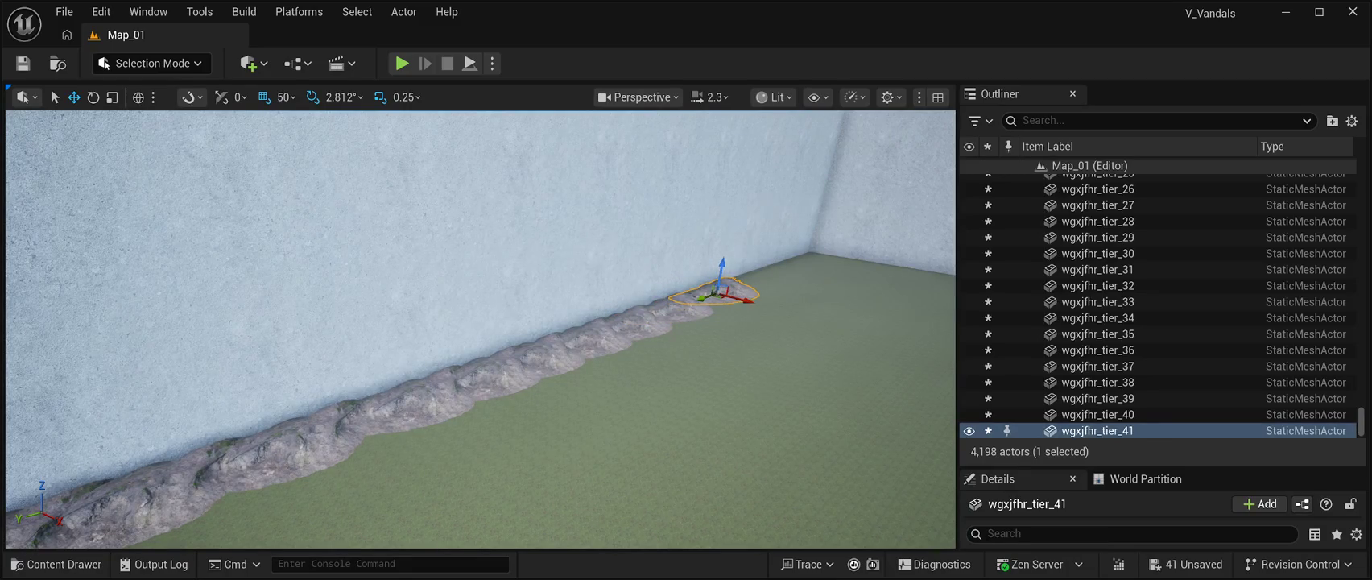
key(ctrl+d)
drag(708, 295, 737, 283)
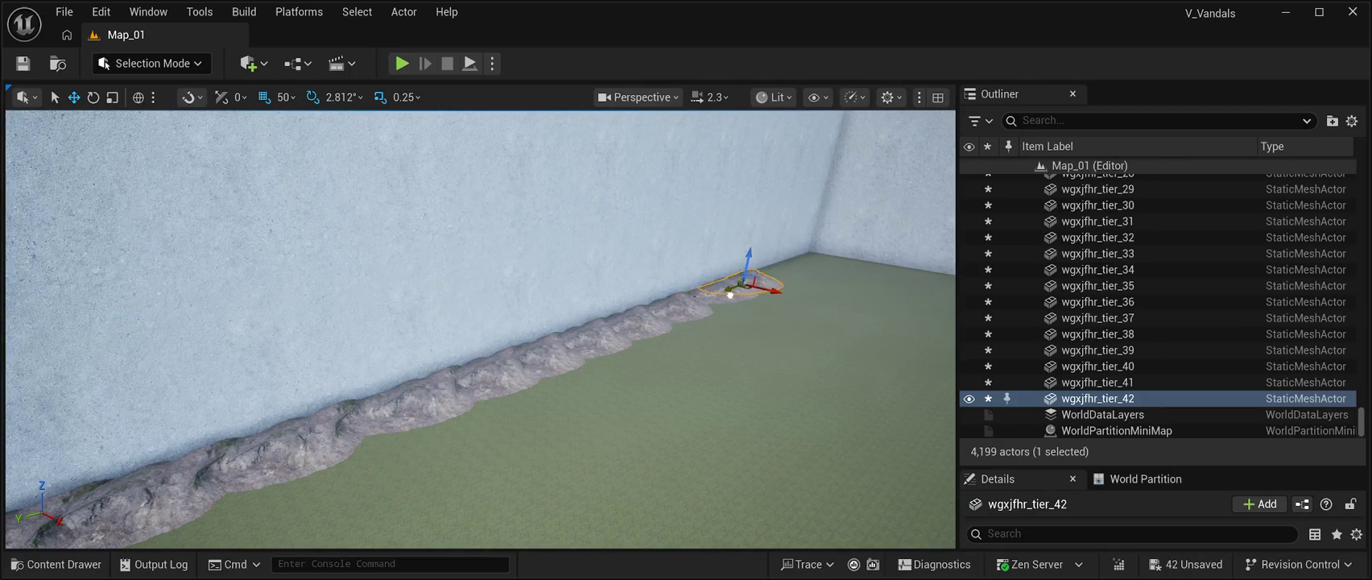
key(f)
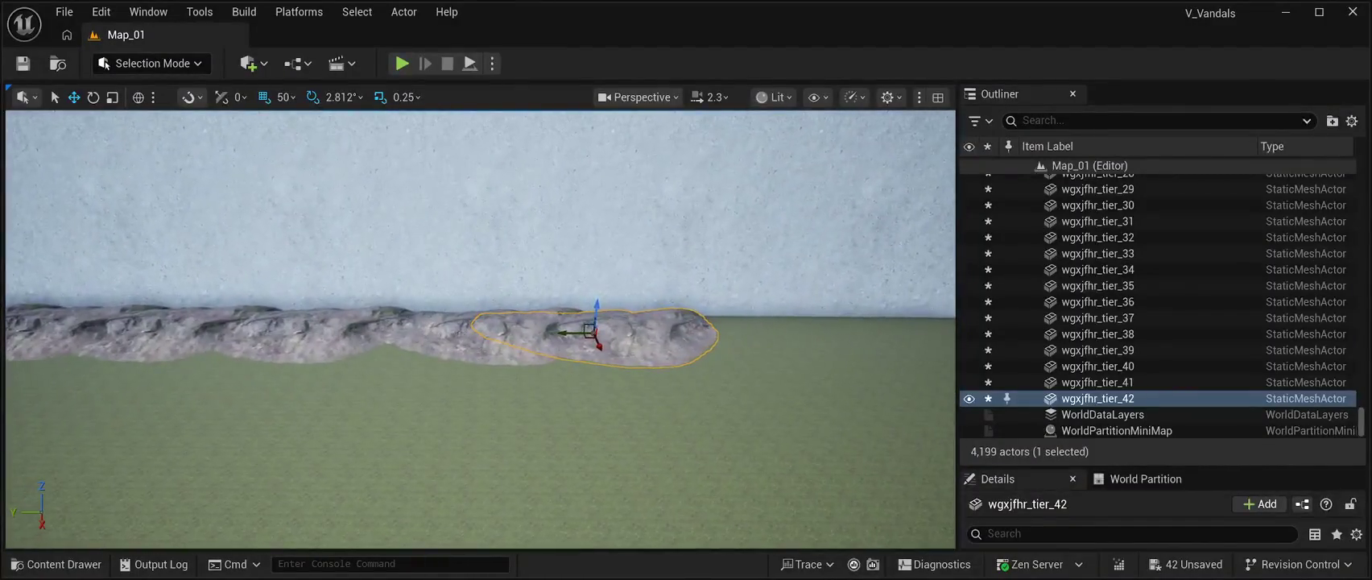
Step: Add one more copy, delete a misplaced copy past the corner, and reselect the row's last rock
key(ctrl+d)
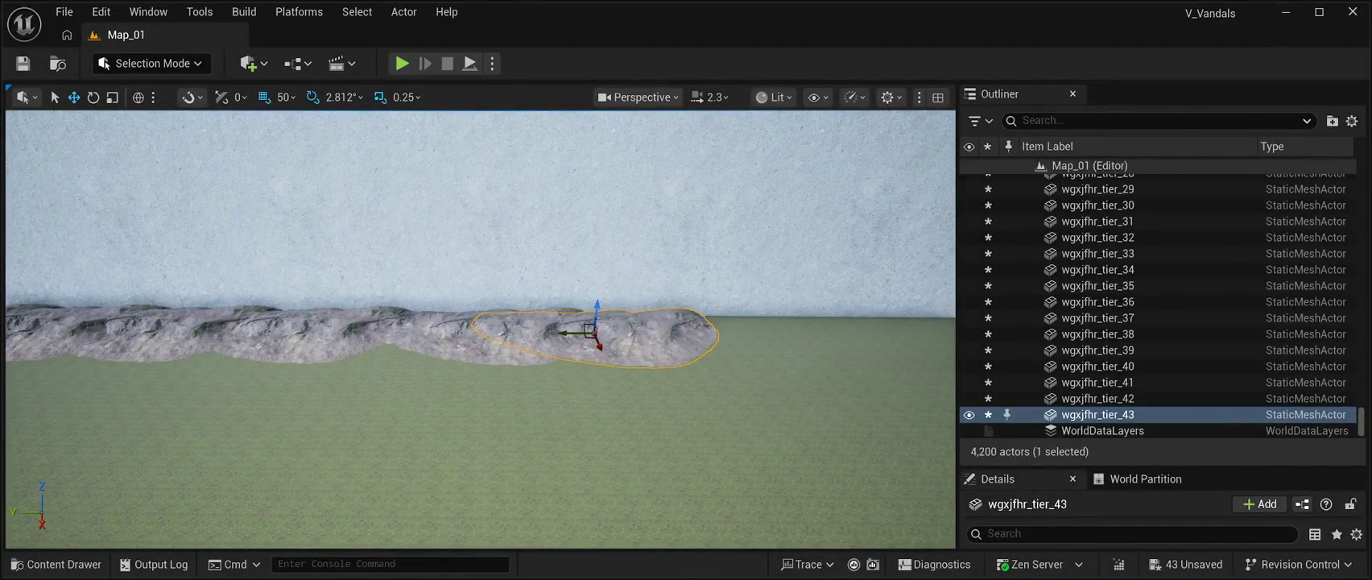
drag(573, 332, 647, 332)
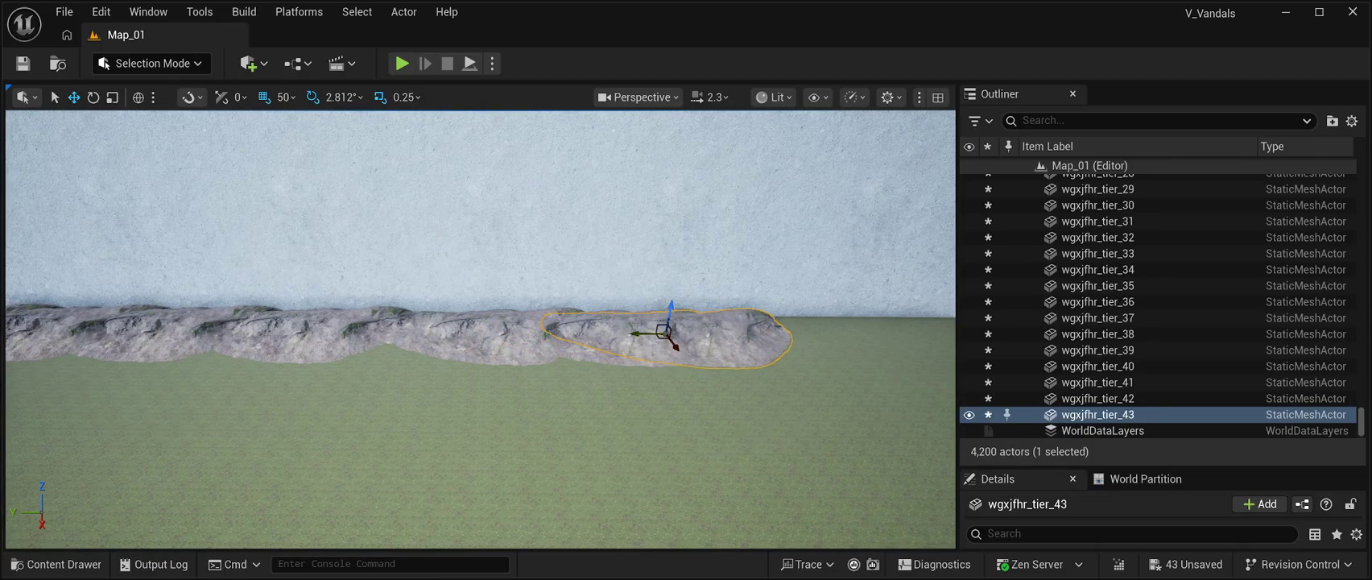
key(ctrl+d)
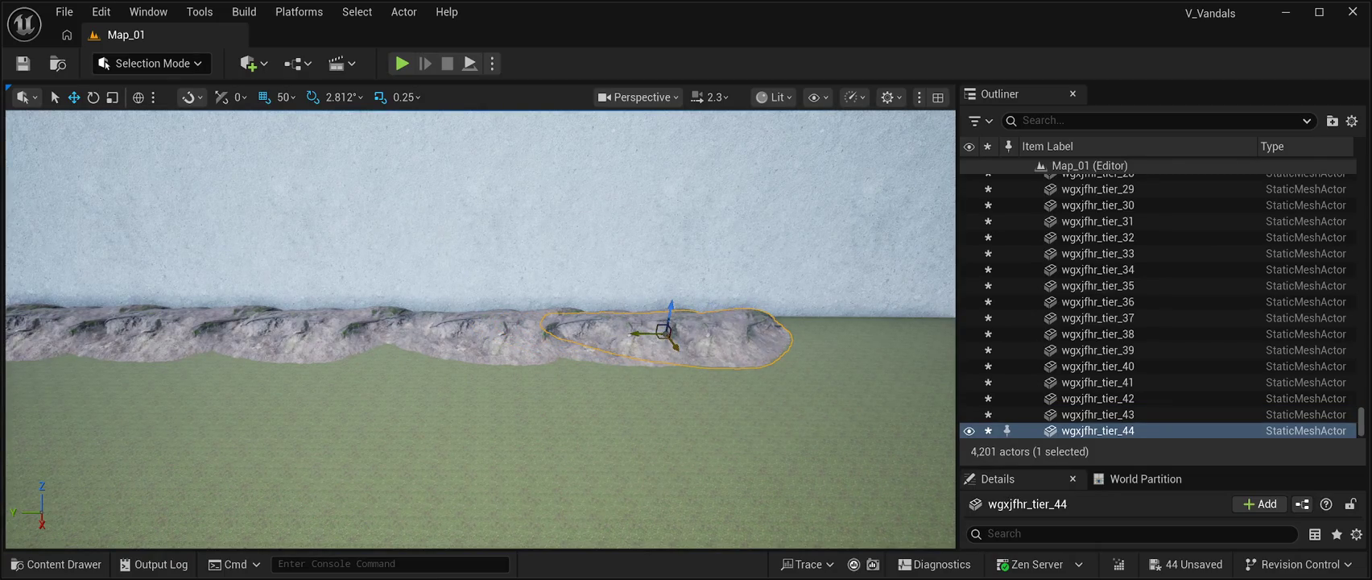
mouse_move(635, 333)
mouse_down()
mouse_move(729, 334)
mouse_move(580, 338)
mouse_up()
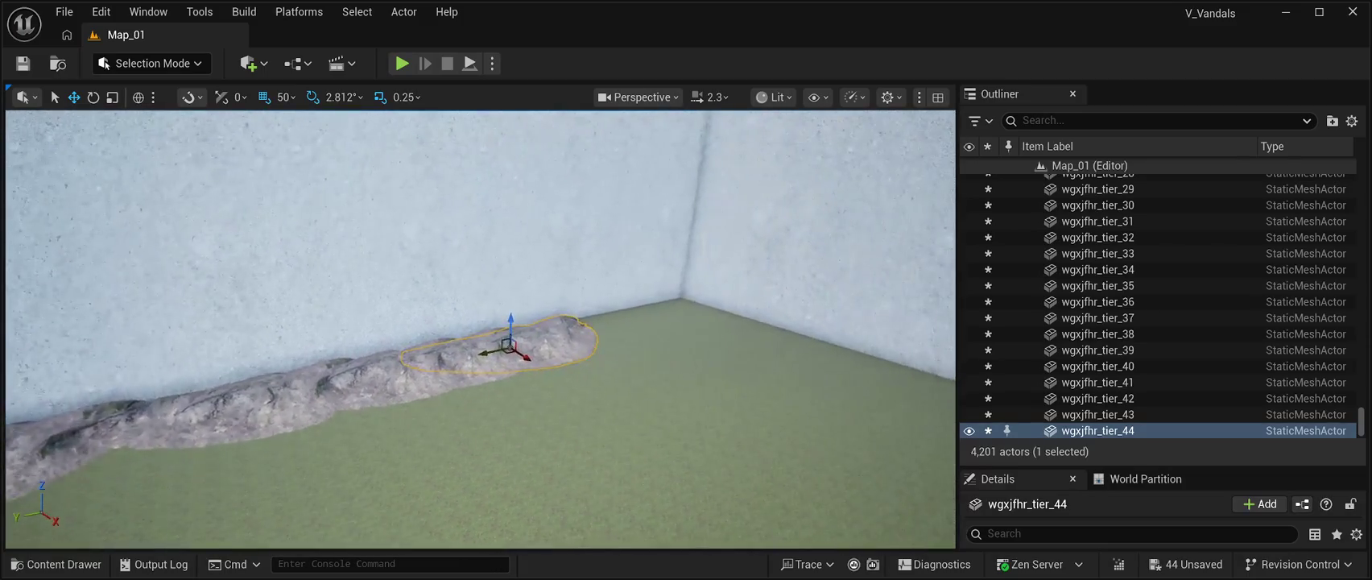
key(Delete)
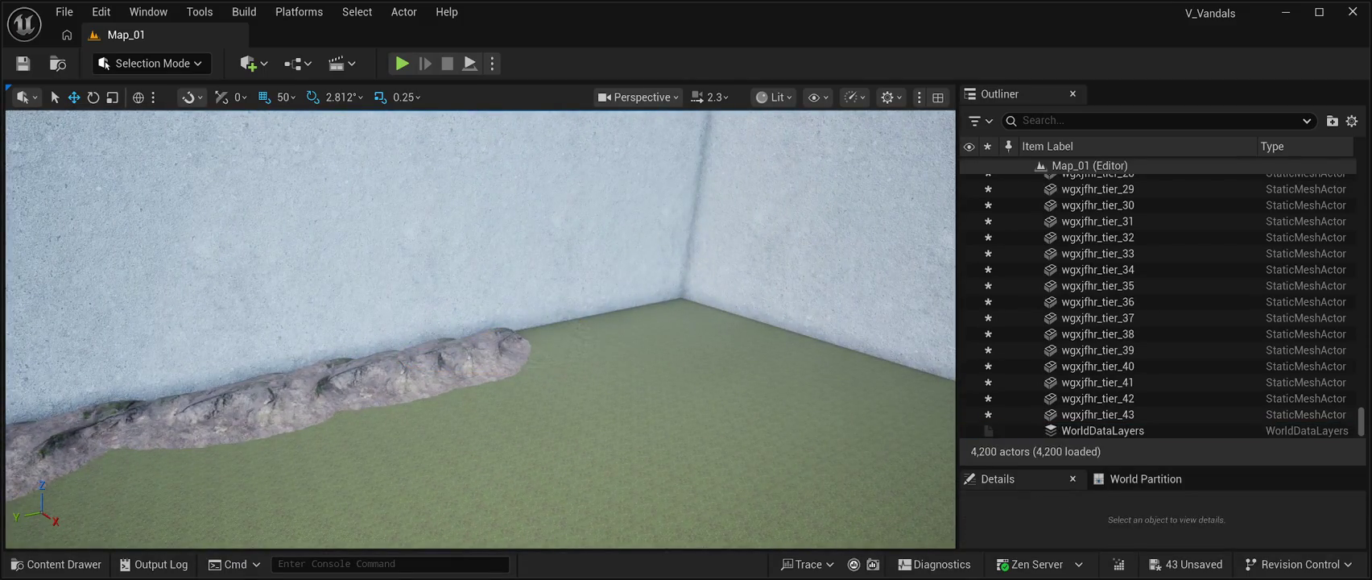
click(434, 359)
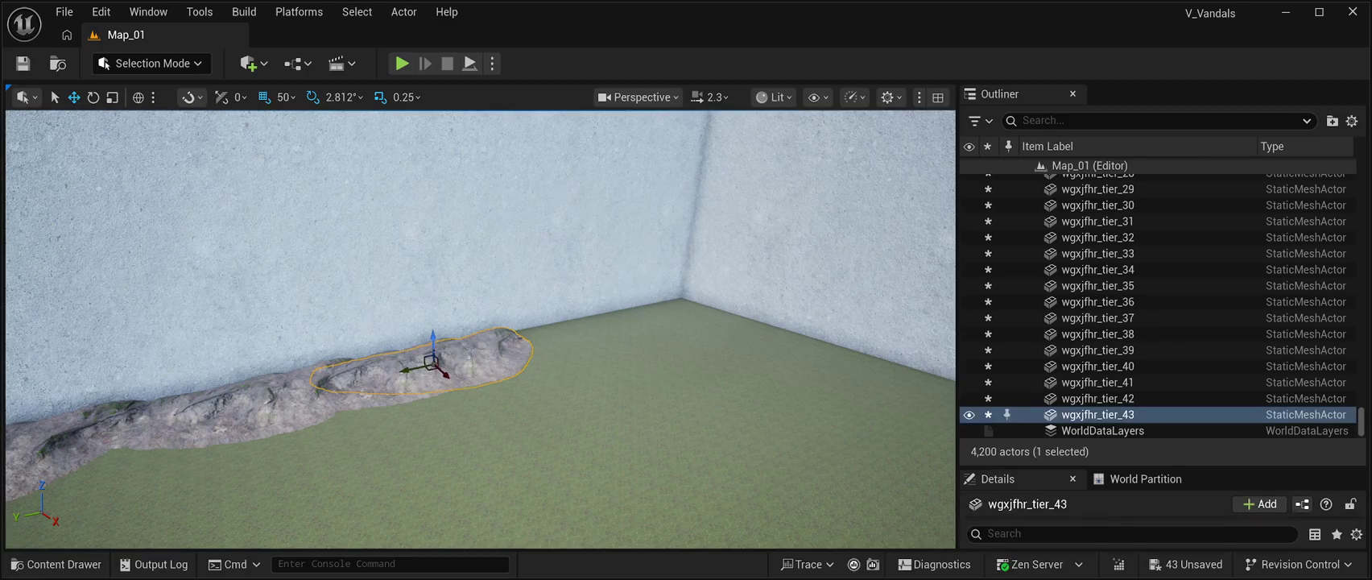
Step: Fit the last two copies into the corner, ending at wgxjfhr_tier_46, and save the level
key(ctrl+d)
drag(416, 382, 493, 366)
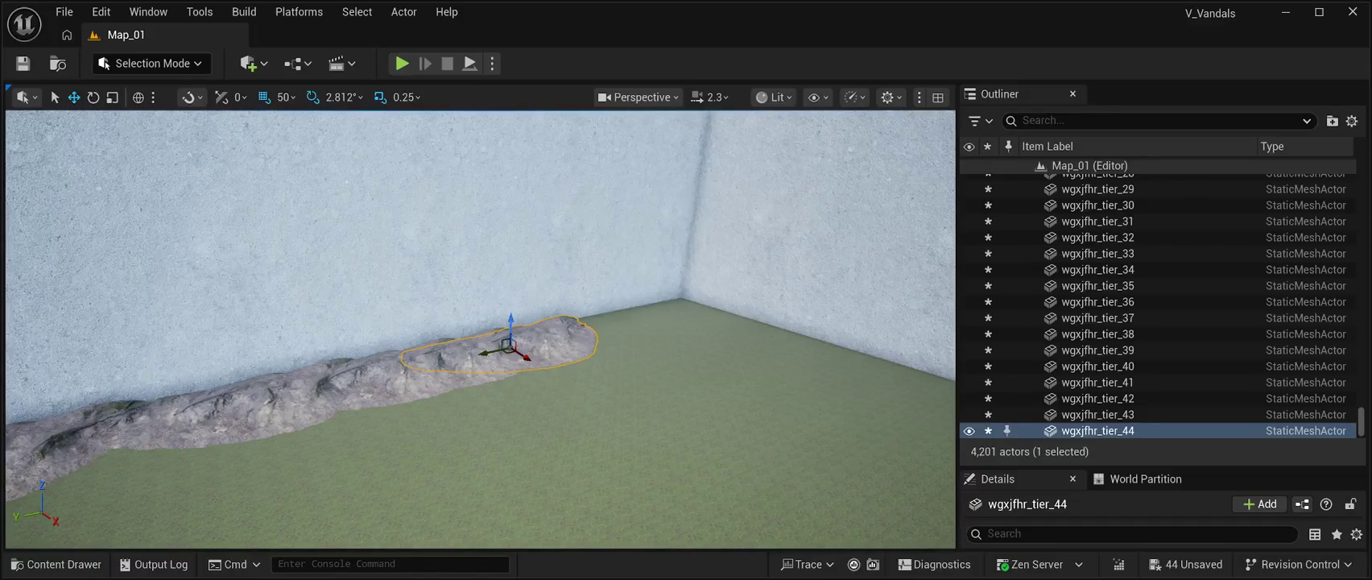
key(ctrl+d)
mouse_move(487, 354)
mouse_down()
mouse_move(554, 344)
mouse_move(546, 308)
mouse_move(485, 291)
mouse_move(483, 266)
mouse_move(450, 274)
mouse_move(430, 318)
mouse_move(450, 318)
mouse_up()
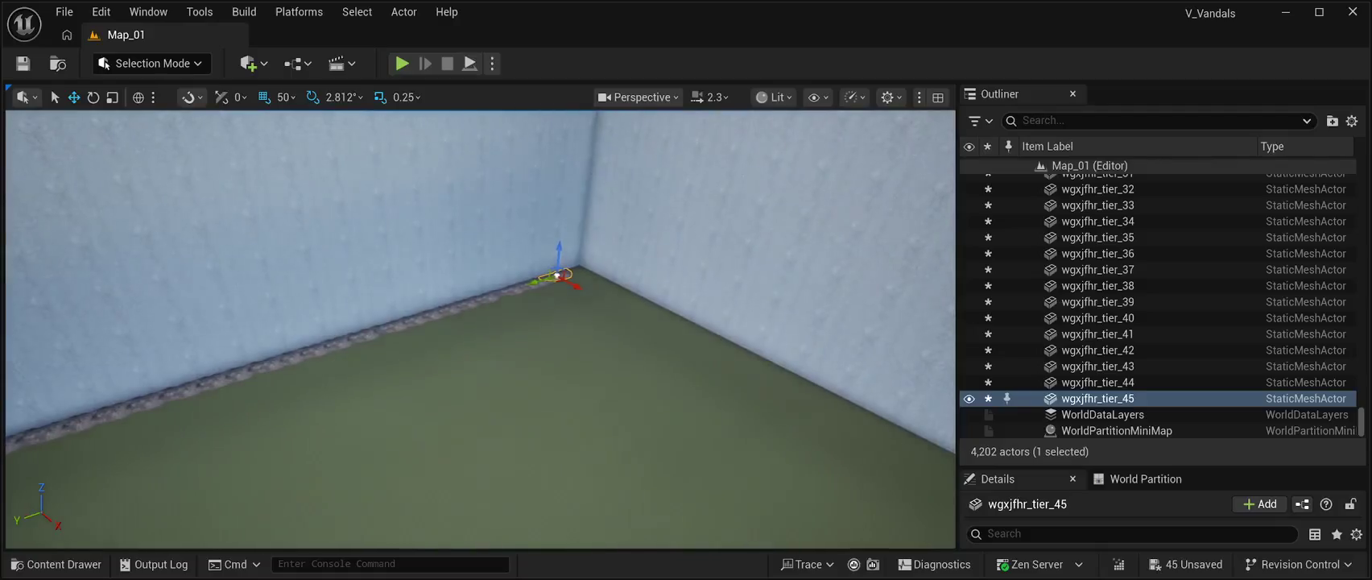
key(ctrl+s)
mouse_move(450, 318)
mouse_down()
mouse_move(426, 293)
mouse_move(543, 291)
mouse_up()
key(ctrl+d)
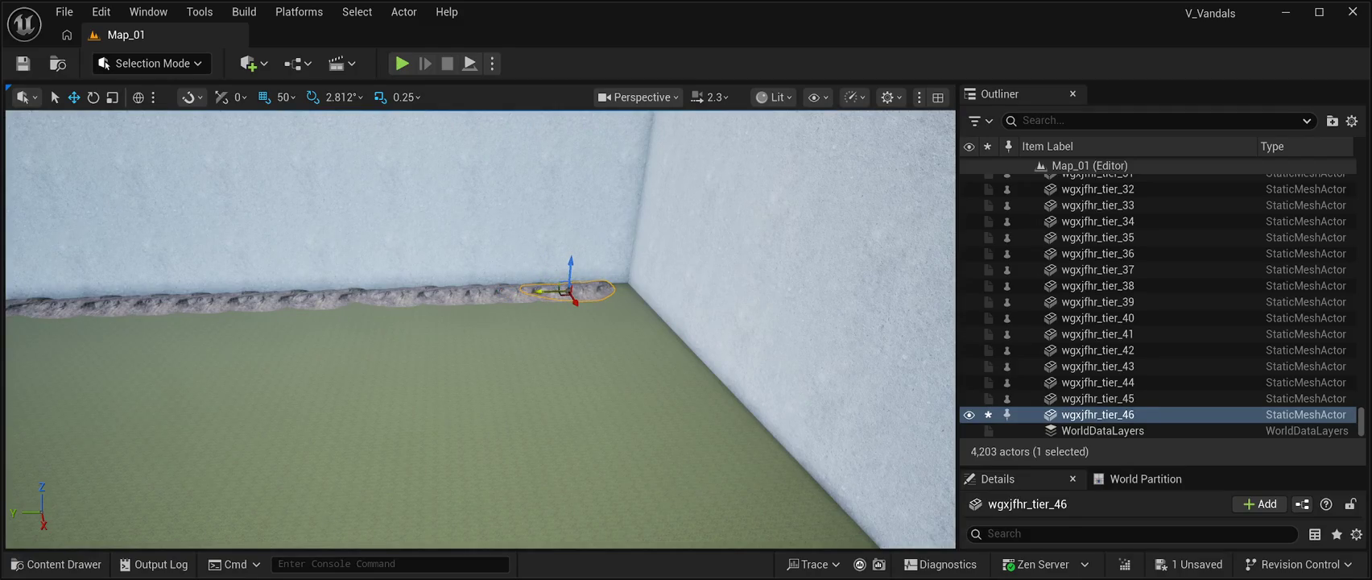
Step: Save Map_01 and select wgxjfhr_tier_1 through wgxjfhr_tier_46 in the Outliner
click(22, 62)
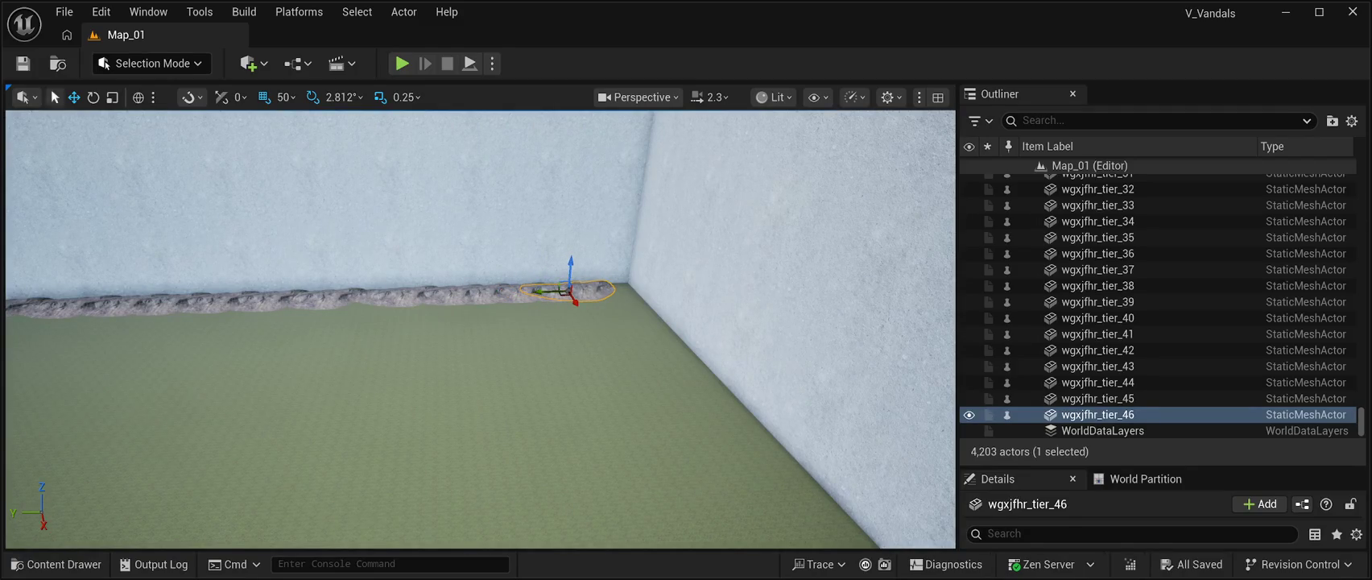
scroll(1159, 398, up, 10)
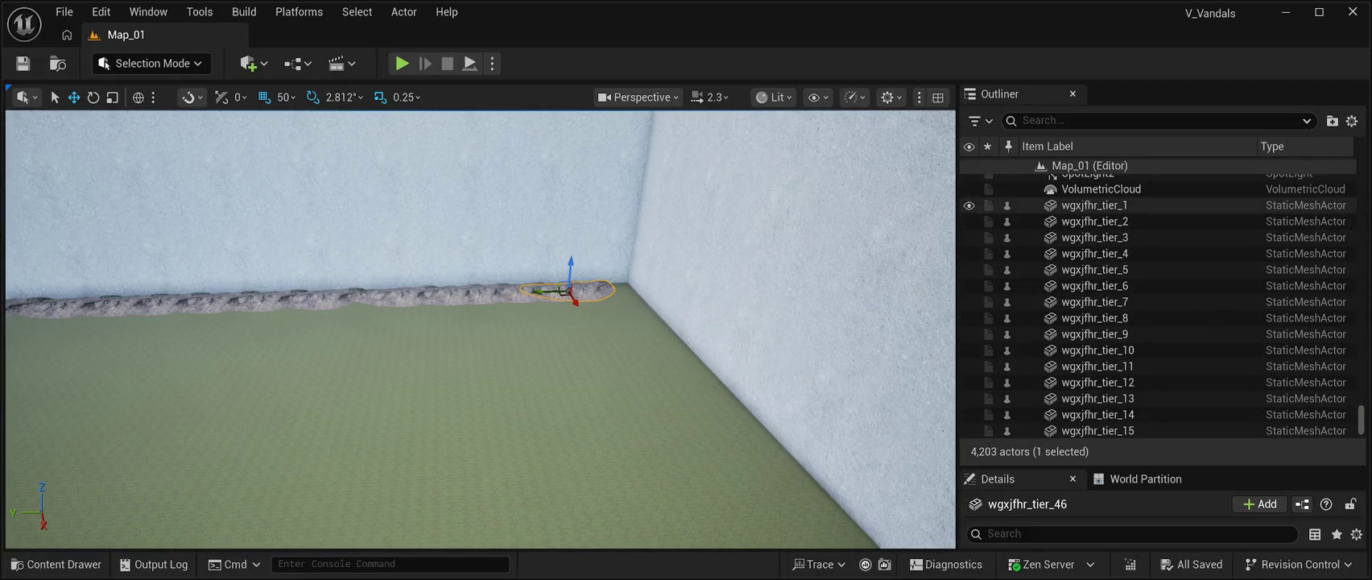
click(1095, 205)
scroll(1095, 279, down, 10)
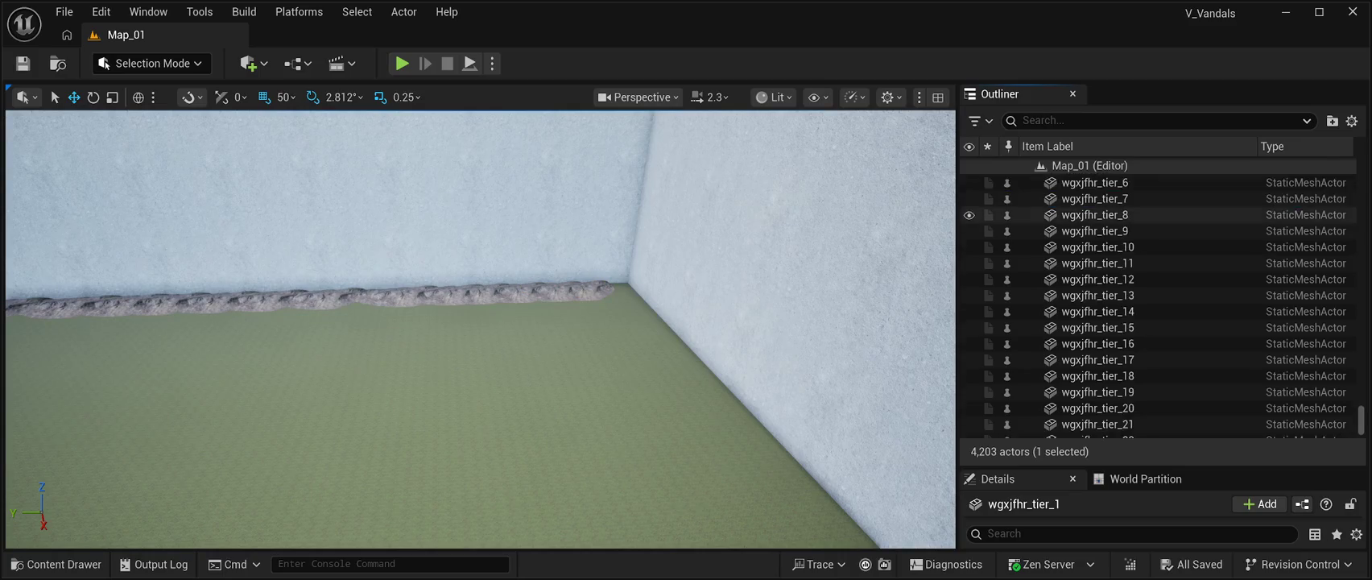
scroll(1095, 279, down, 2)
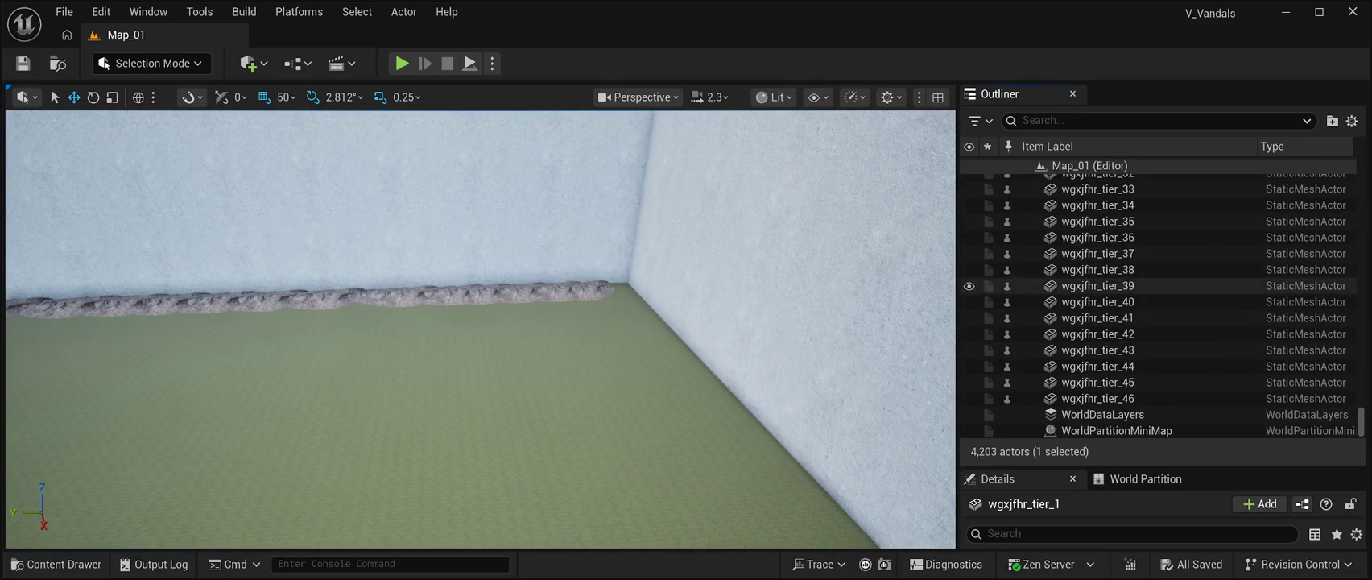
shift+click(1095, 398)
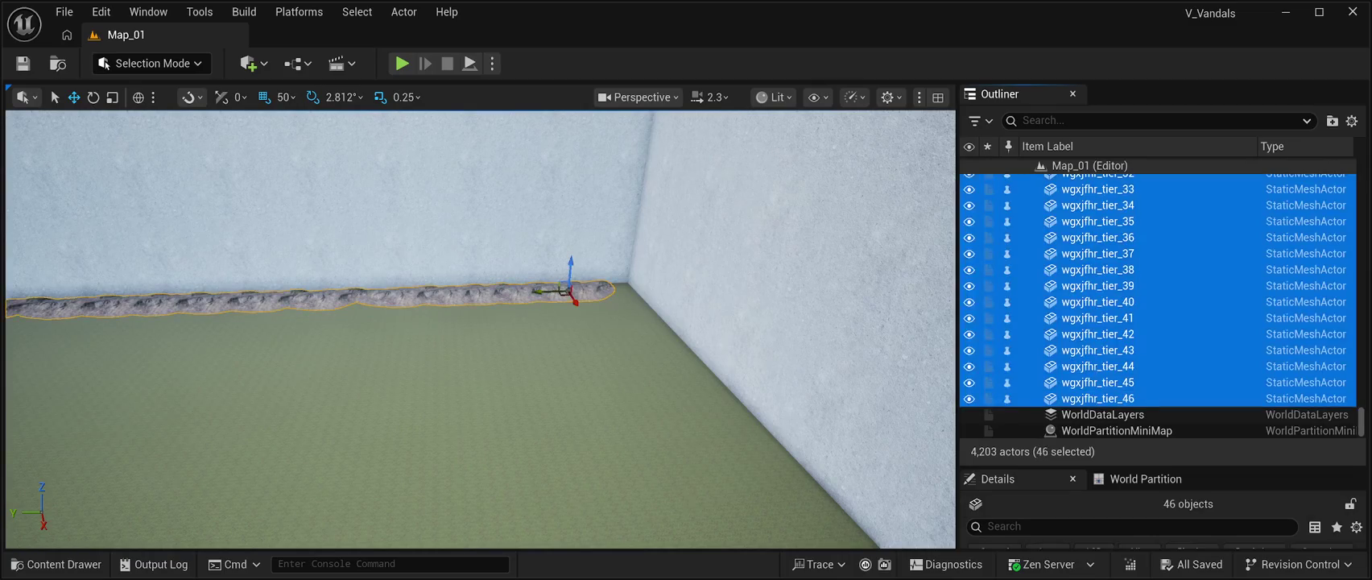
drag(483, 322, 434, 371)
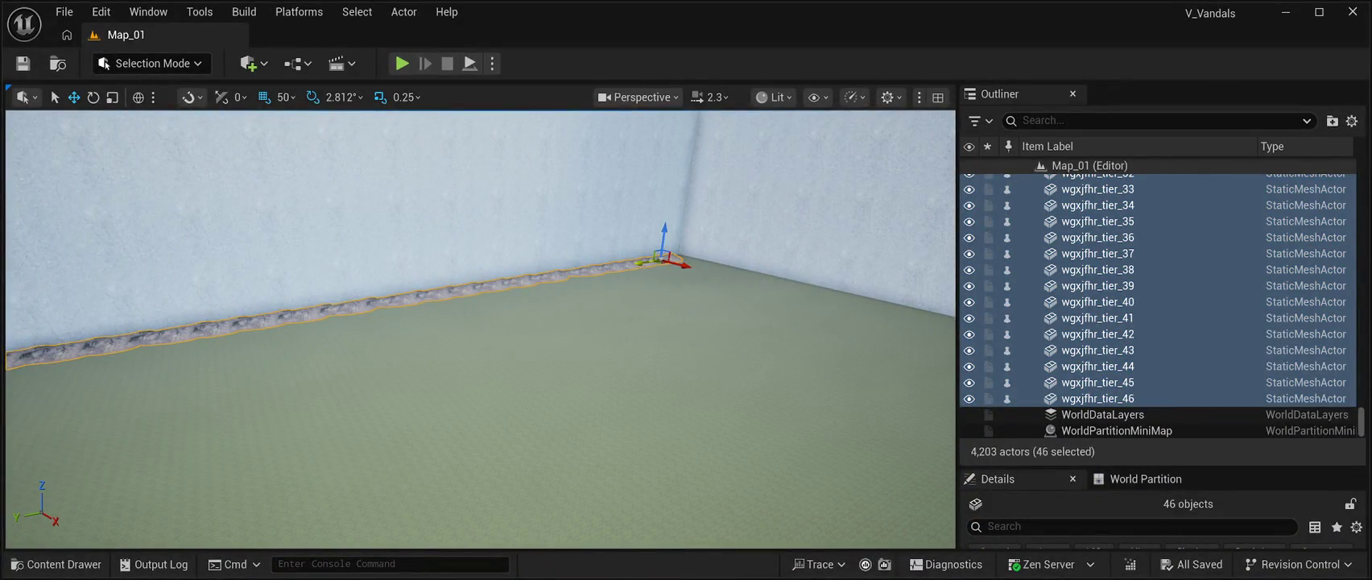
Step: Duplicate the 46 selected root meshes and rotate the copy toward the side wall
key(ctrl+d)
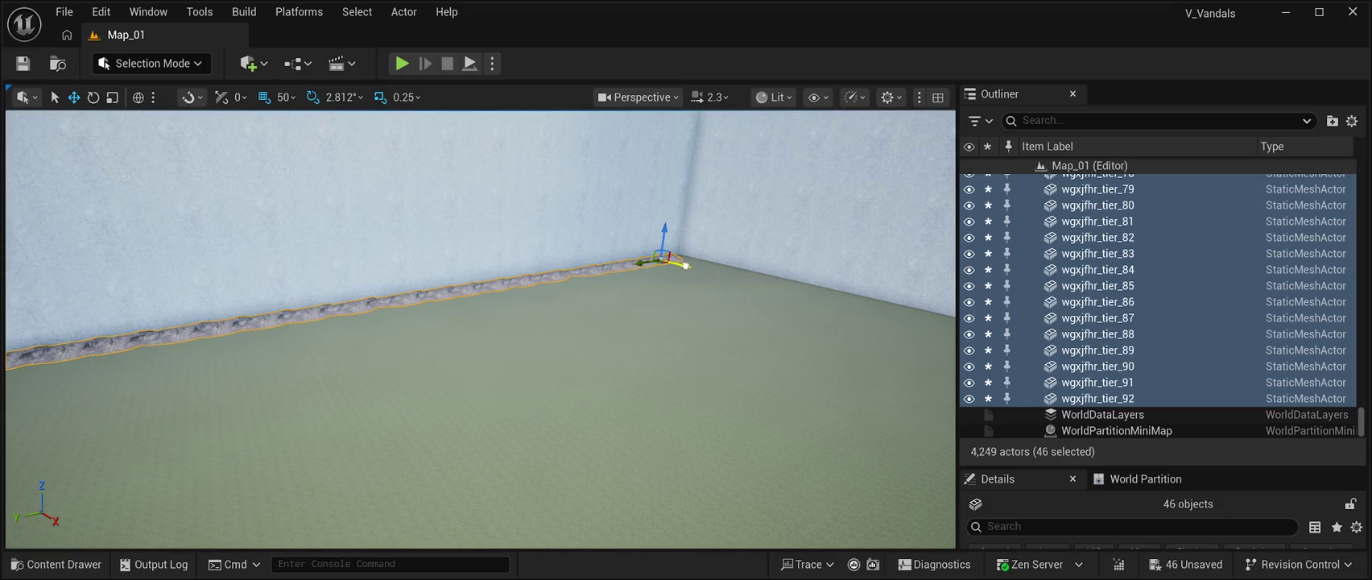
drag(685, 265, 726, 277)
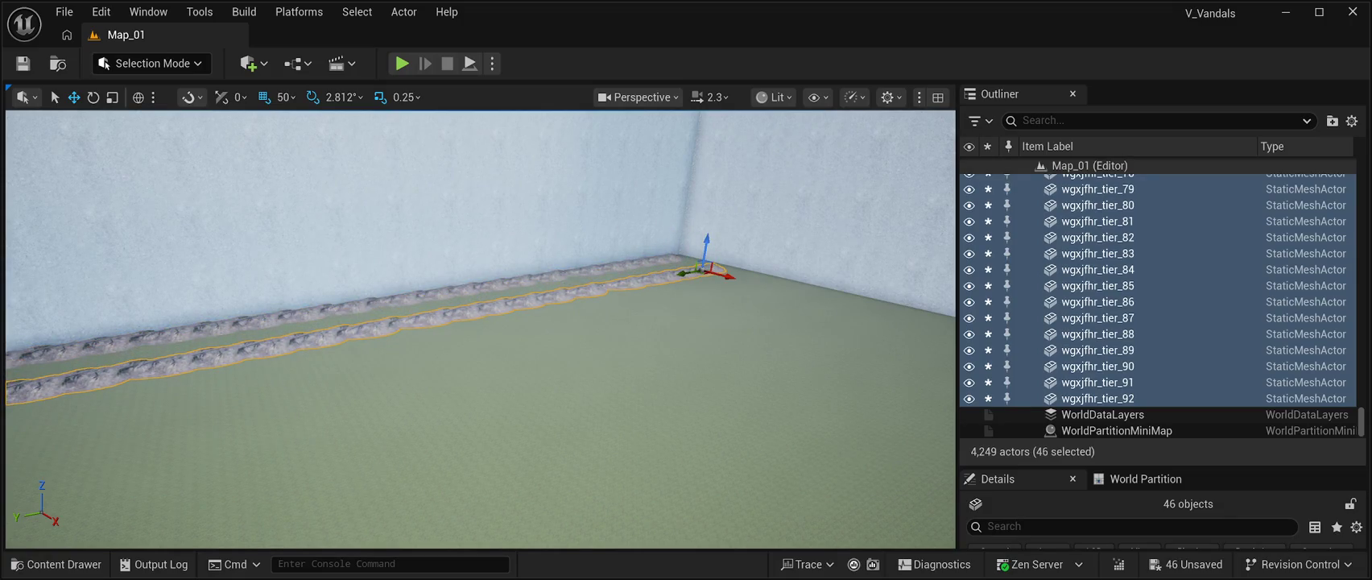
click(93, 97)
mouse_move(708, 278)
mouse_down()
mouse_move(744, 282)
mouse_move(693, 282)
mouse_move(657, 260)
mouse_up()
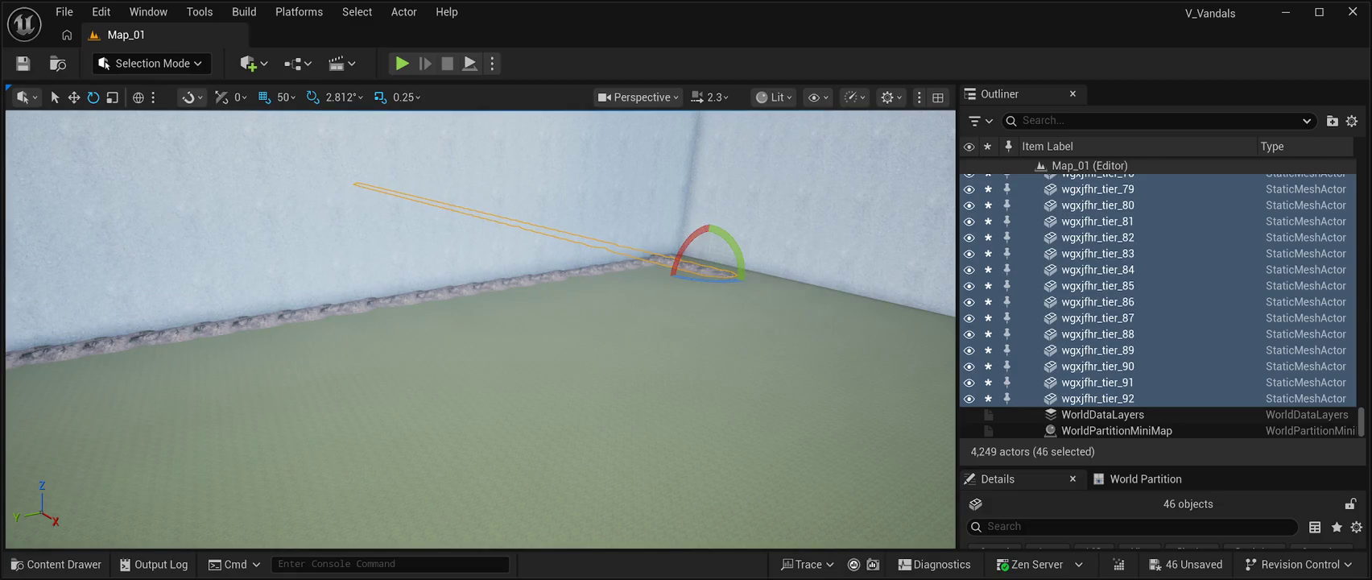
Step: Move the duplicated row, wgxjfhr_tier_47 to tier_92, along the side wall base
key(w)
drag(480, 322, 322, 322)
drag(479, 330, 644, 334)
mouse_move(331, 300)
mouse_down()
mouse_move(551, 285)
mouse_move(882, 233)
mouse_move(789, 250)
mouse_move(636, 245)
mouse_move(753, 243)
mouse_move(644, 222)
mouse_move(551, 232)
mouse_up()
drag(631, 355, 946, 451)
key(f)
drag(480, 329, 366, 359)
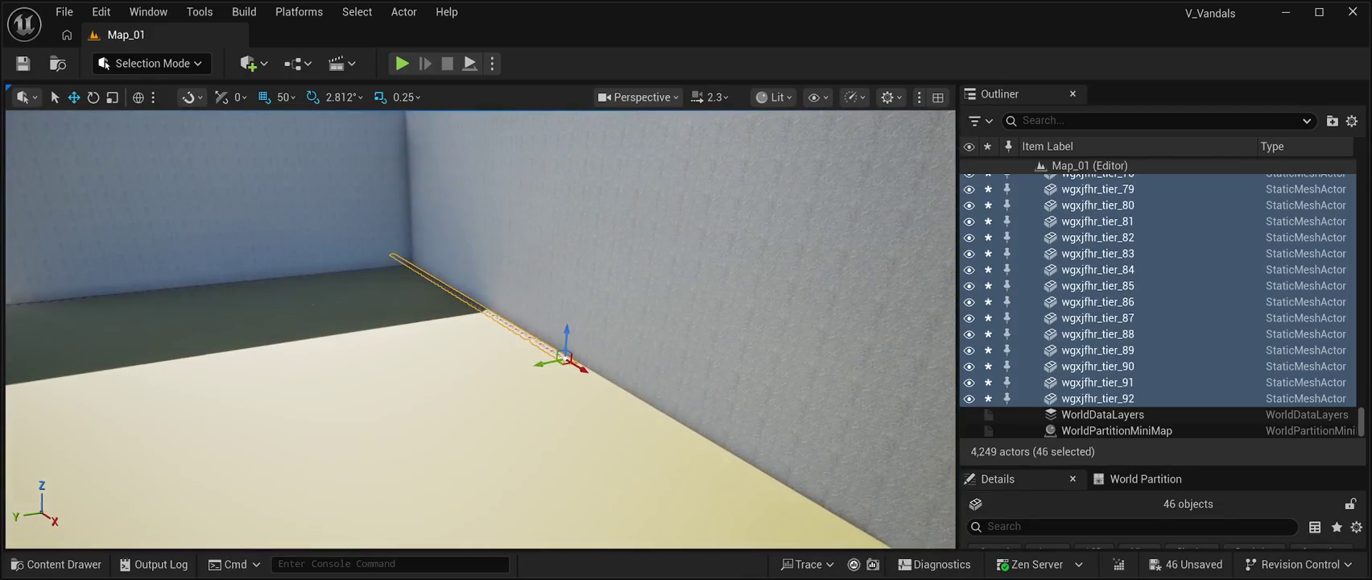
drag(578, 367, 656, 410)
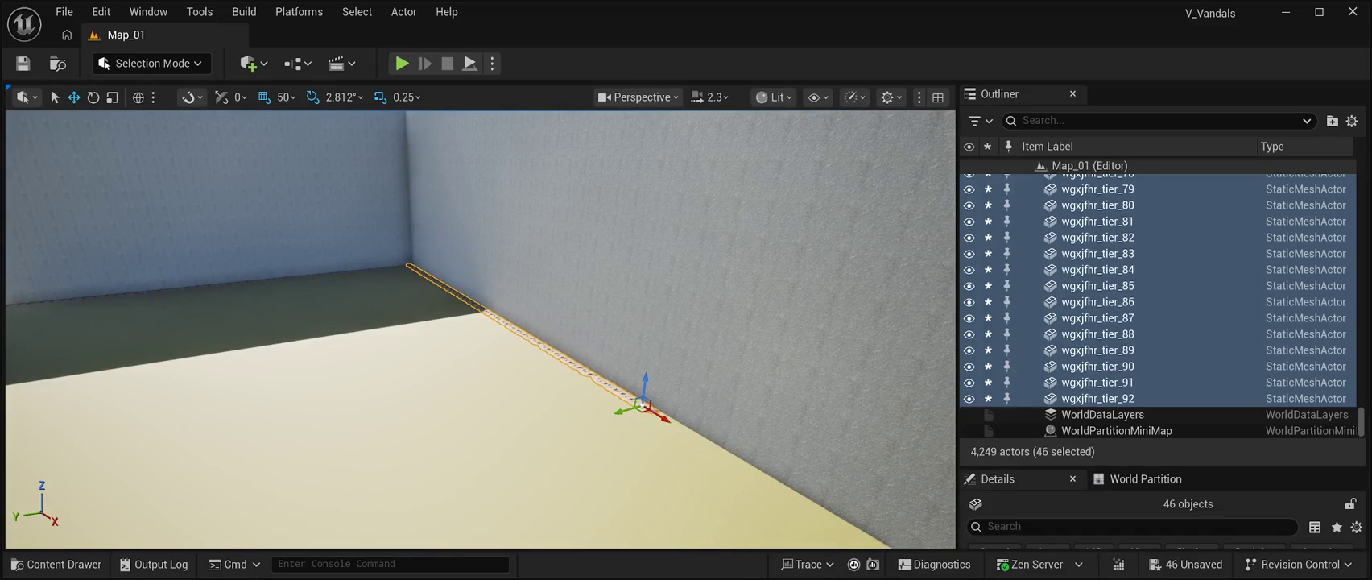
scroll(479, 329, down, 10)
mouse_move(480, 329)
mouse_down()
mouse_move(708, 334)
mouse_move(626, 356)
mouse_move(652, 377)
mouse_up()
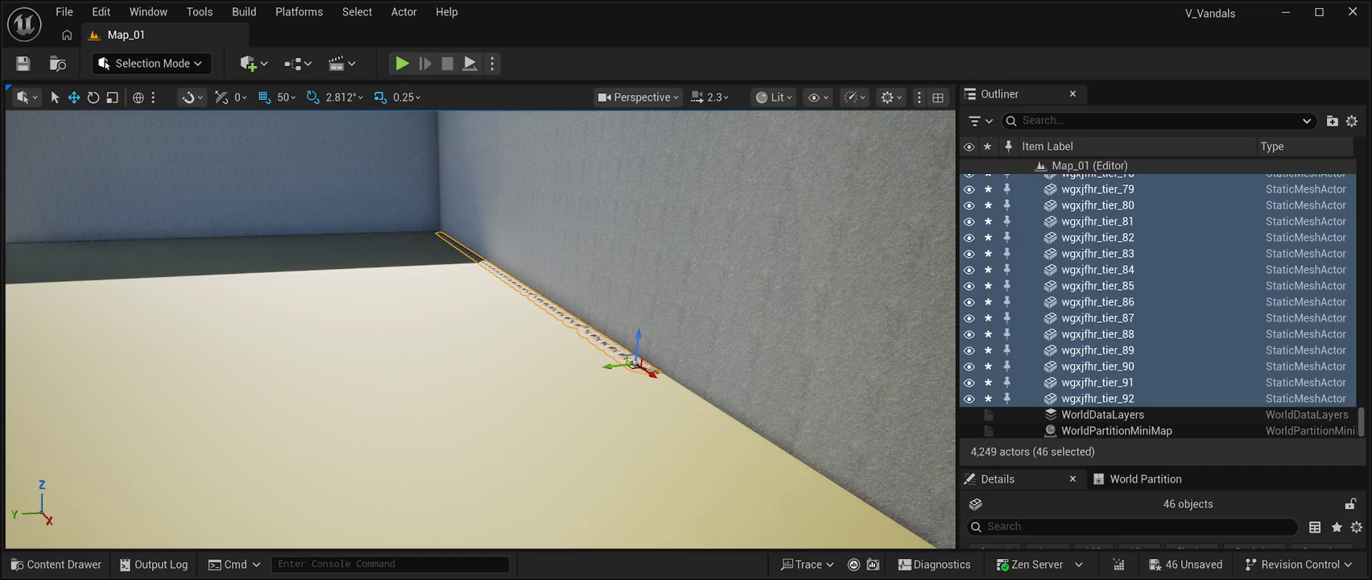
Step: Frame the duplicated root strip and slide it slightly left along the side wall's base
key(s)
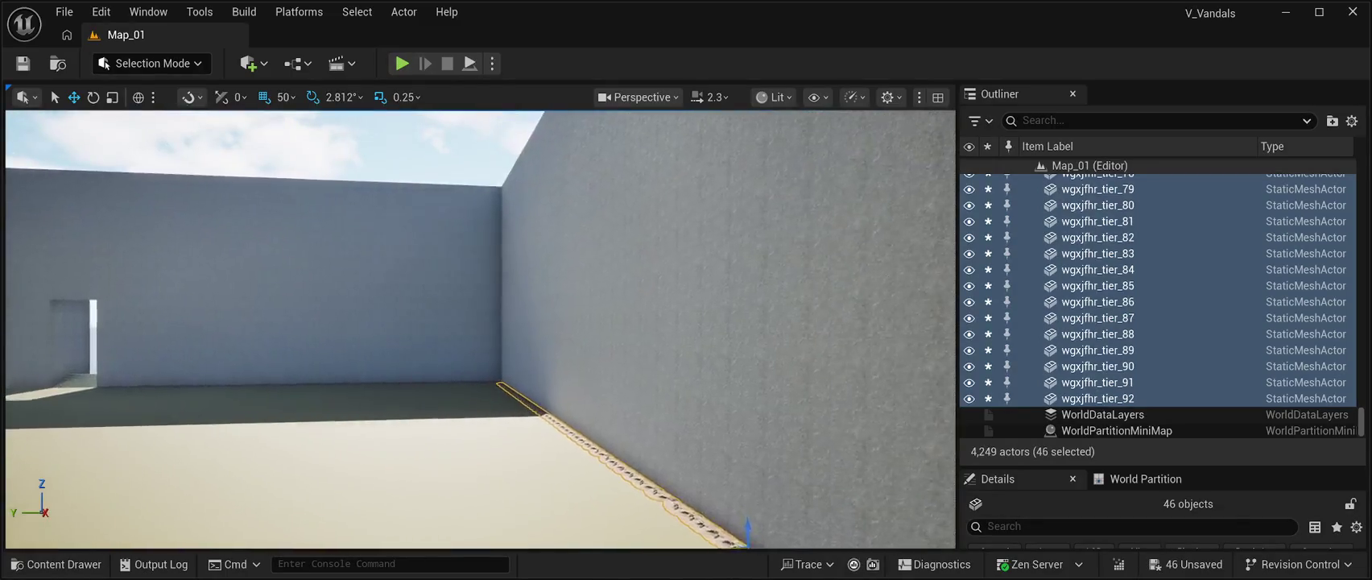
key(w)
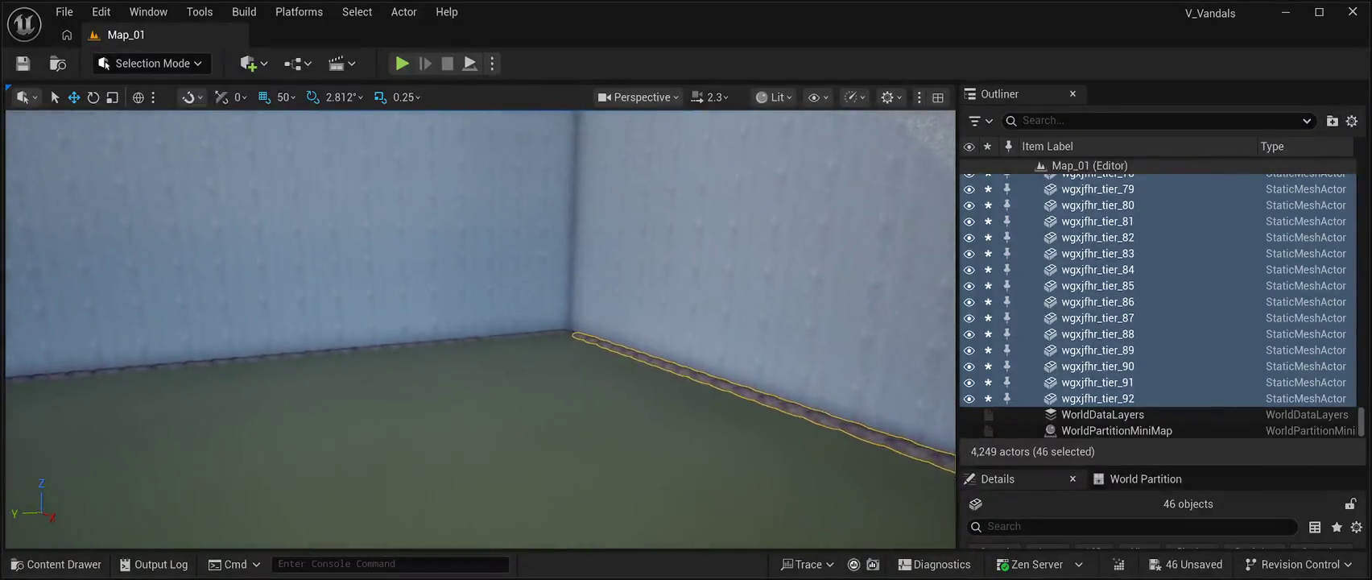
key(f)
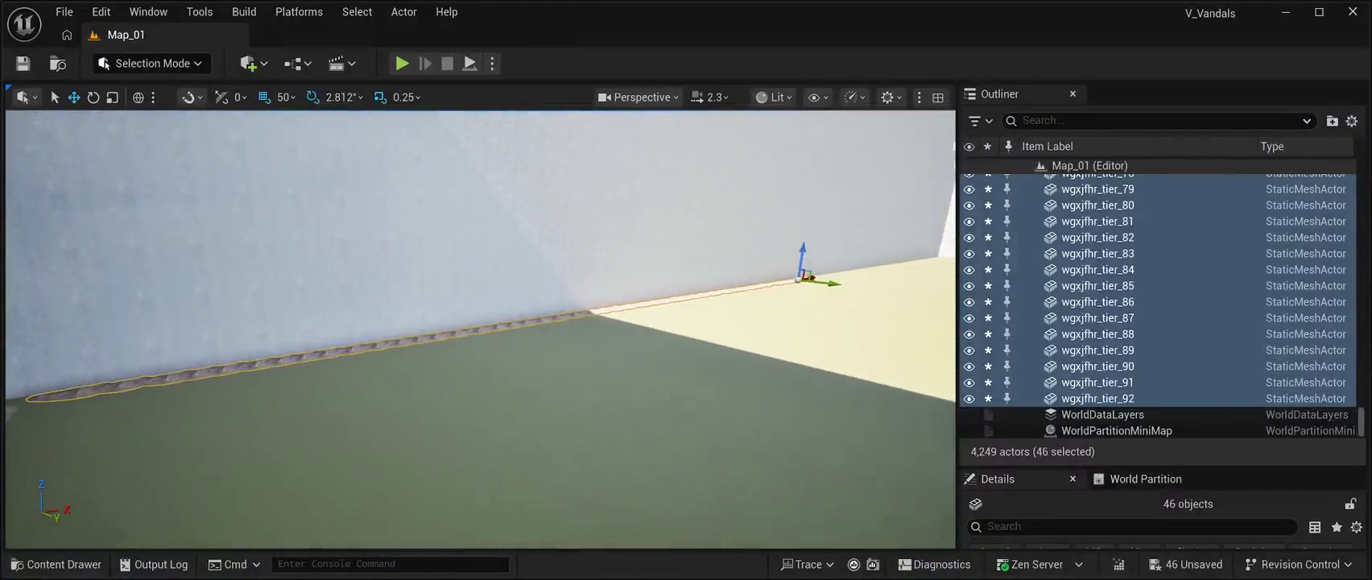
key(s)
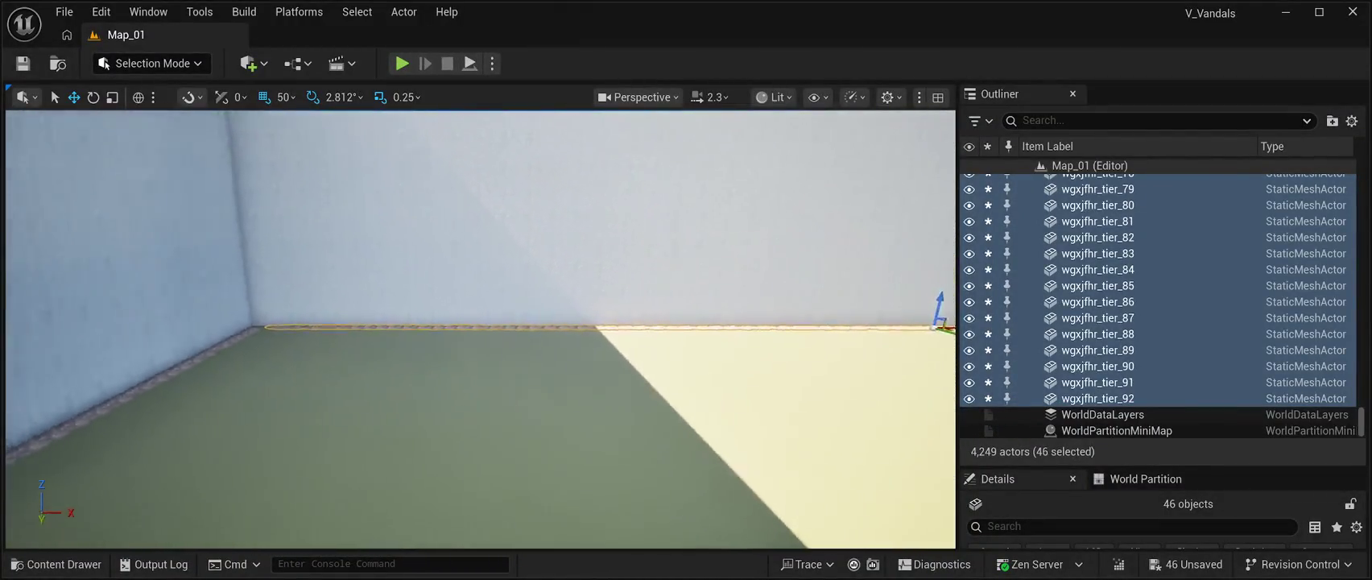
drag(807, 335, 798, 335)
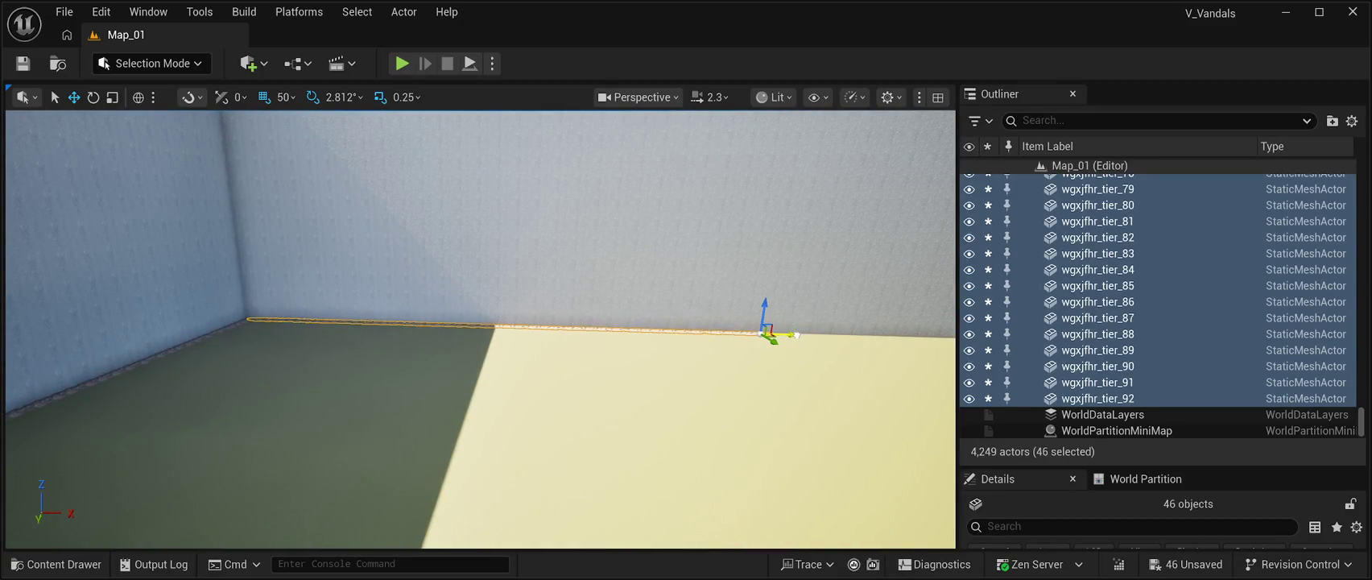
Step: Check the strip from the left corner and nudge it right along X against the wall
key(a)
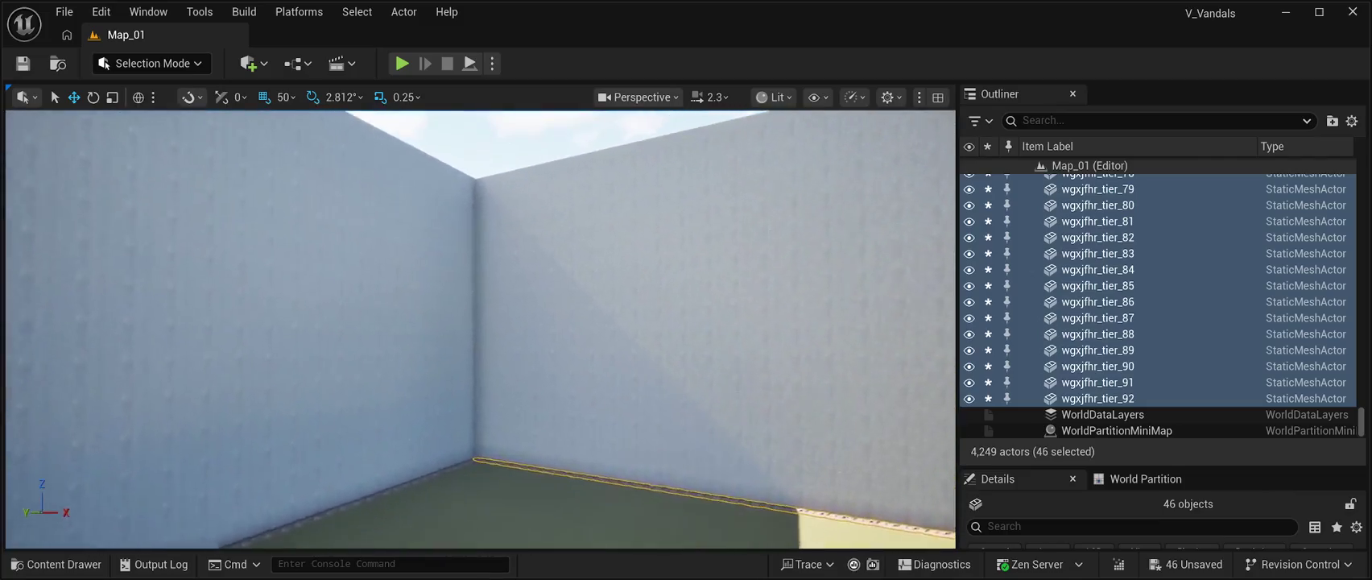
key(w)
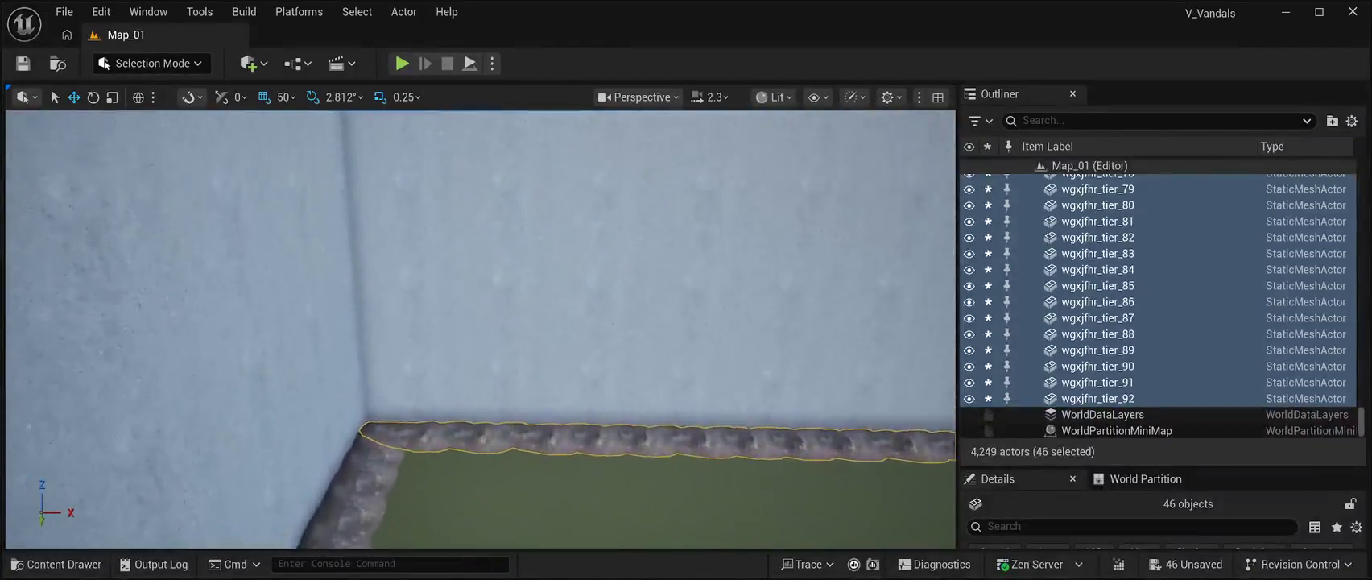
key(s)
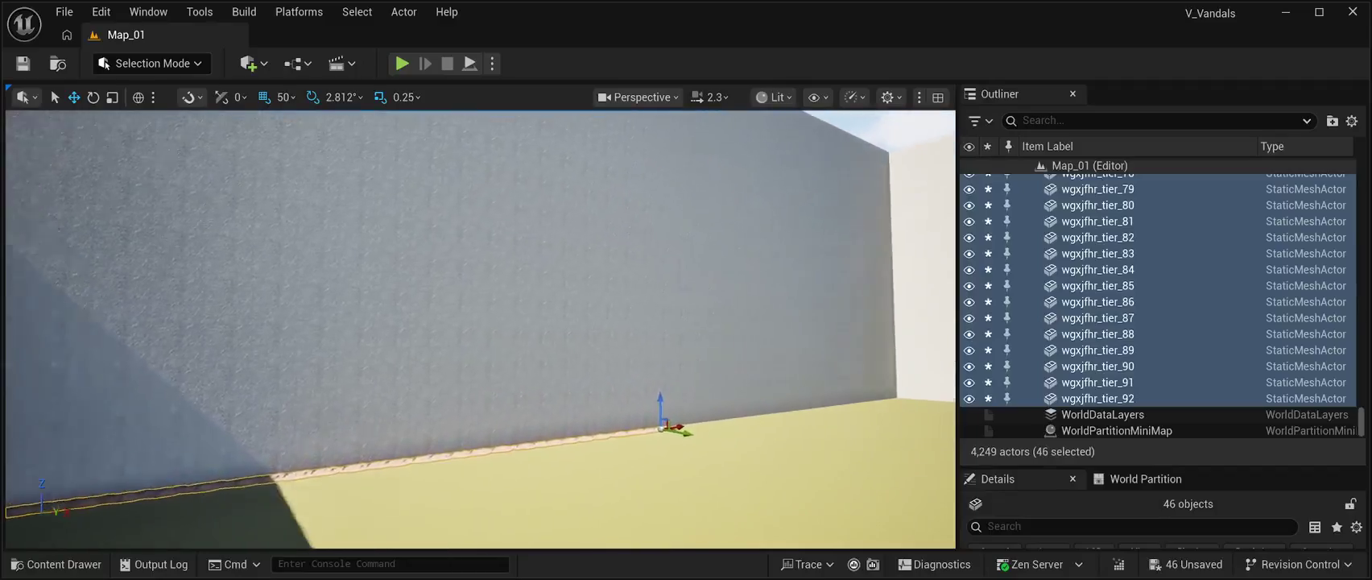
key(d)
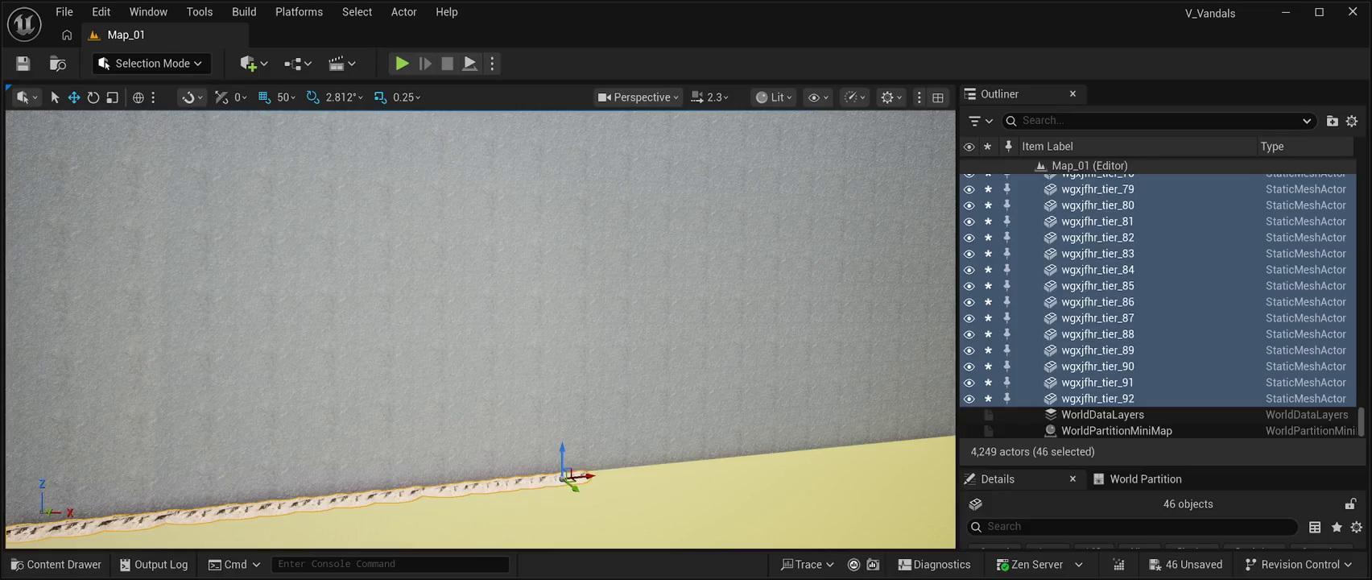
key(q)
drag(483, 316, 540, 315)
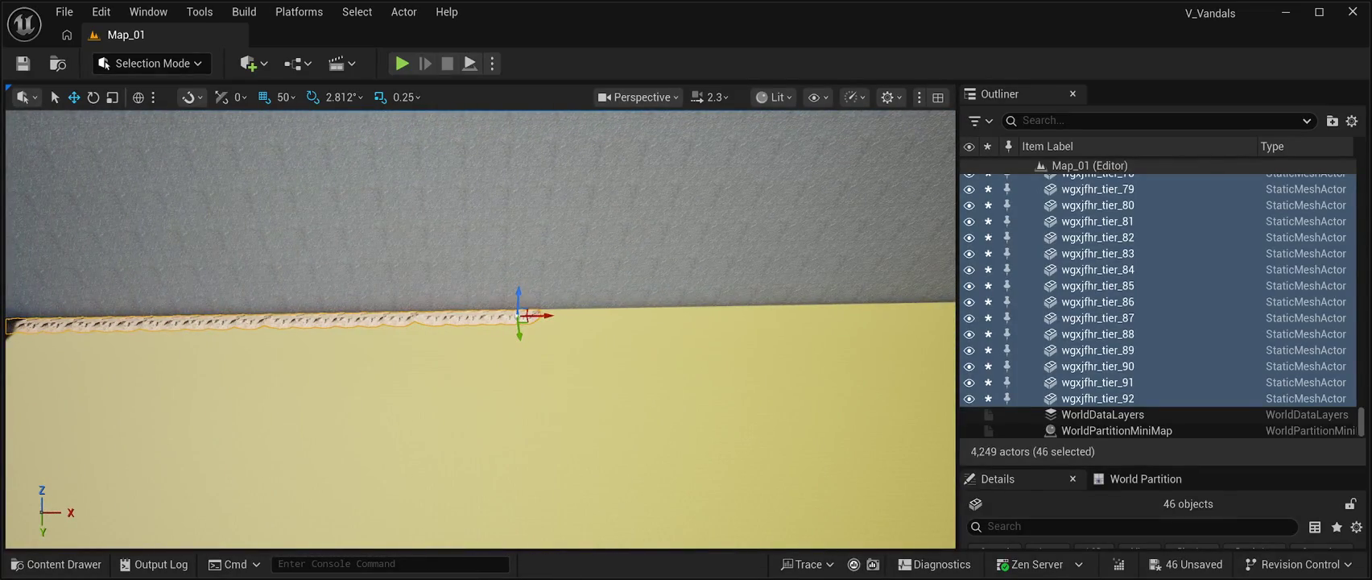
Step: Duplicate the 46-mesh root strip and snap the copy (tier_93–tier_138) further right along the wall base
key(ctrl+d)
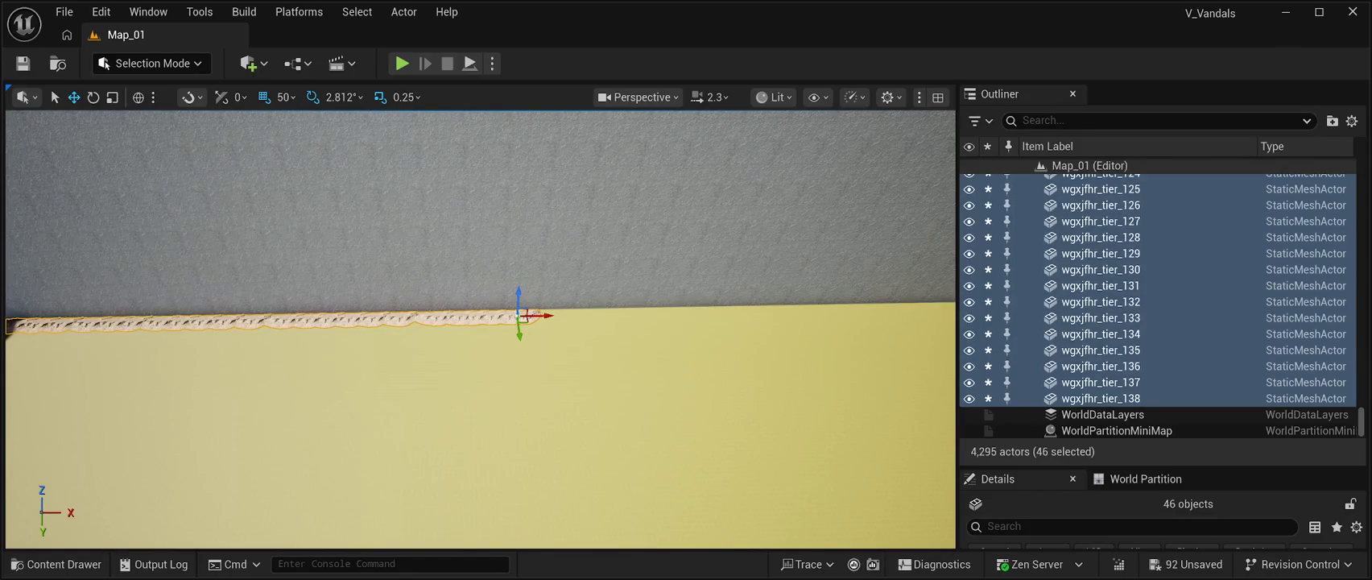
mouse_move(532, 314)
mouse_down()
mouse_move(944, 308)
mouse_move(678, 280)
mouse_move(797, 235)
mouse_up()
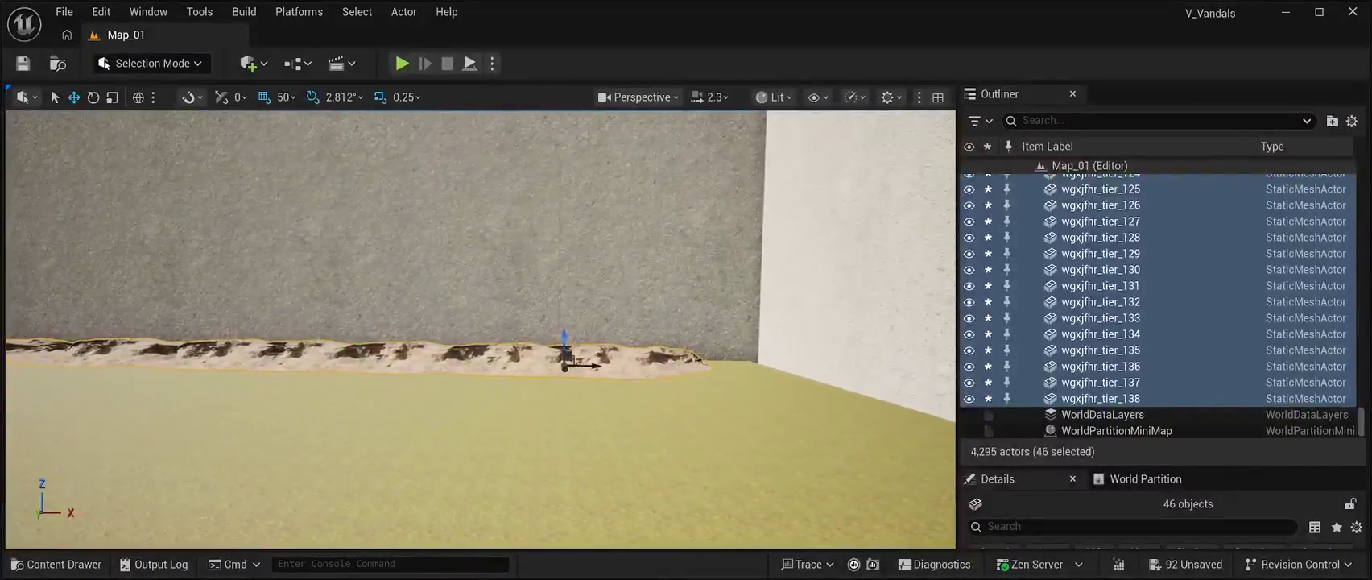
drag(595, 365, 625, 367)
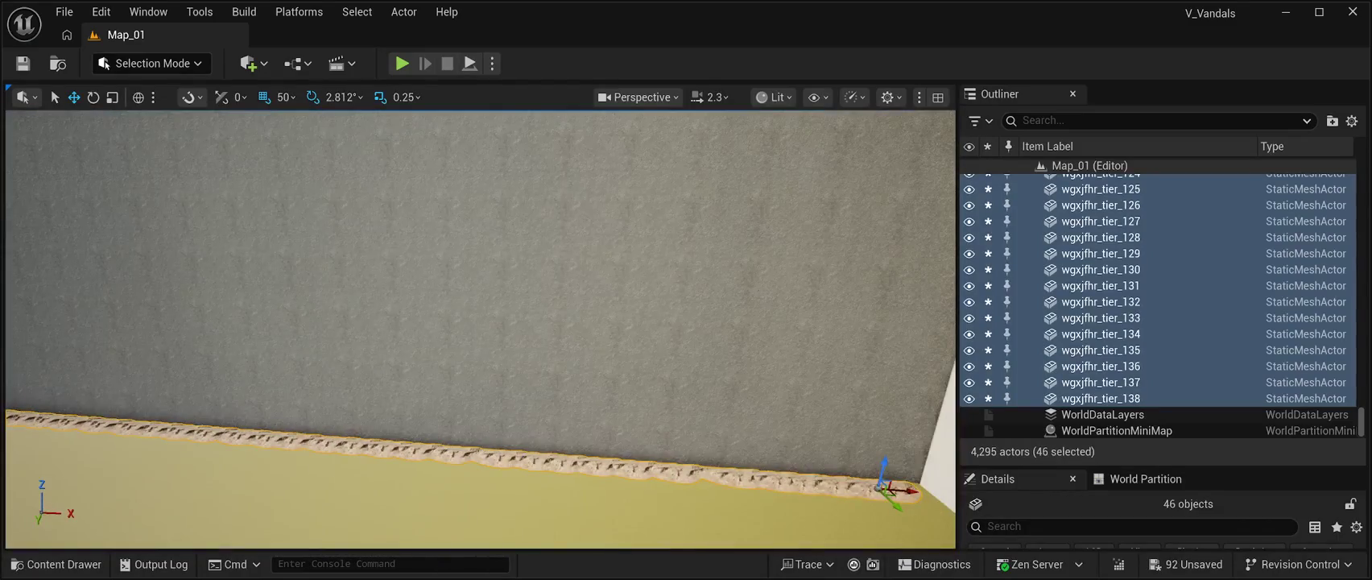
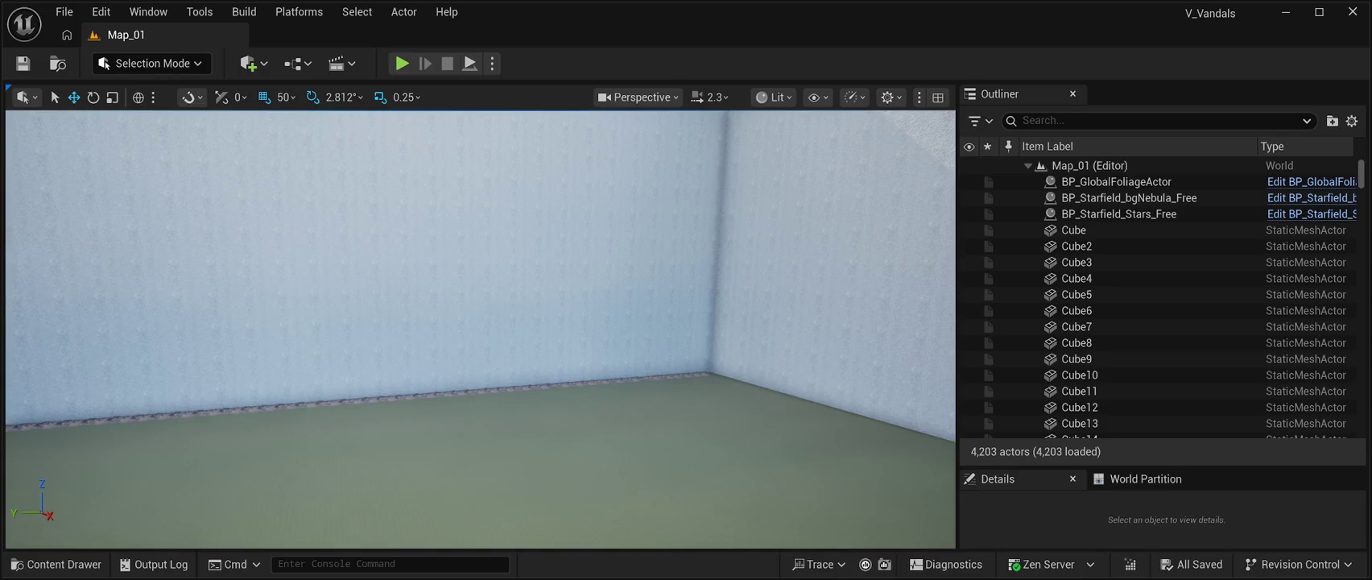
Step: Select trim meshes wgxjfhr_tier_1 through wgxjfhr_tier_46 near the stair doorway
key(Left)
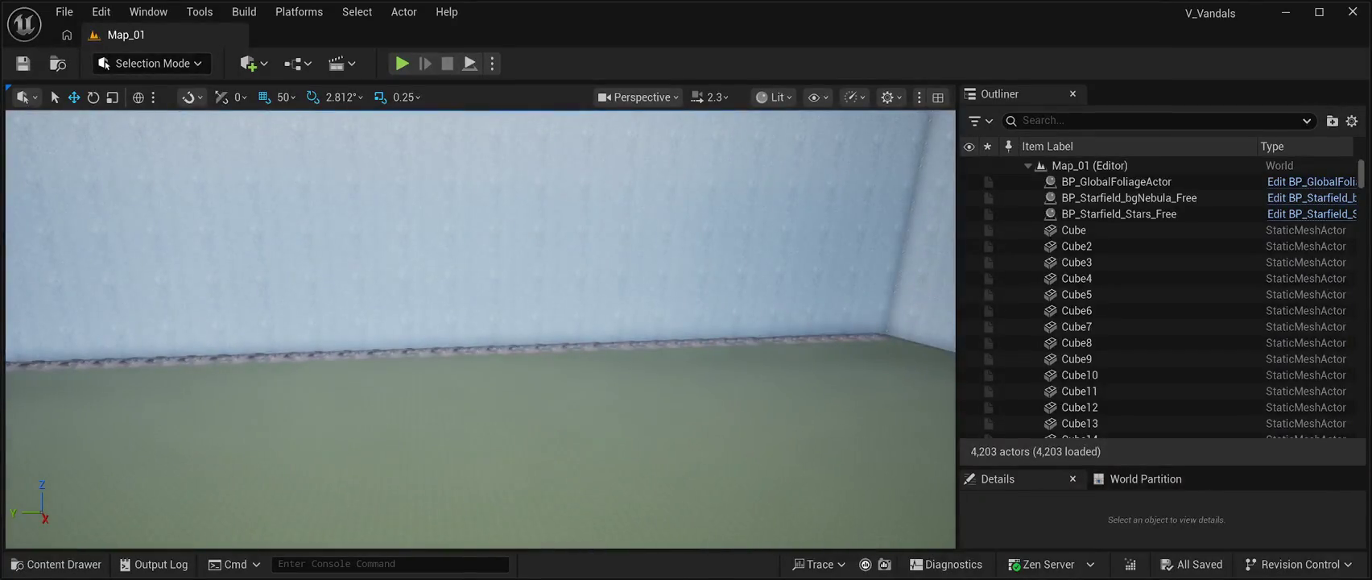
key(Left)
key(Up)
key(Up)
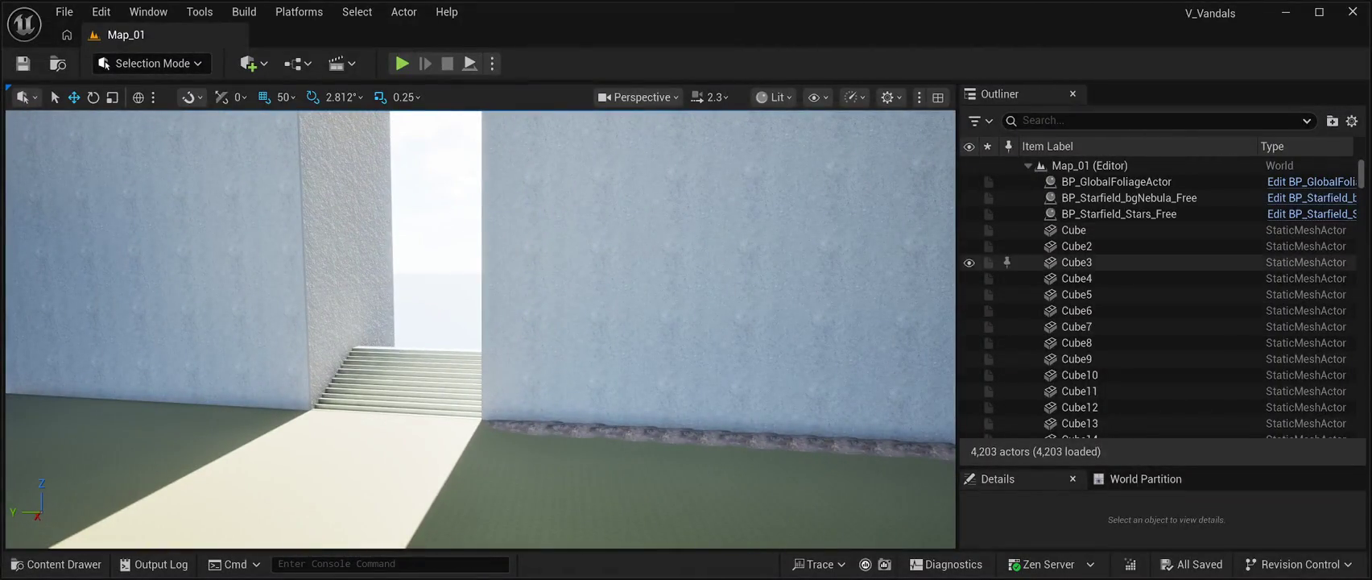
click(521, 424)
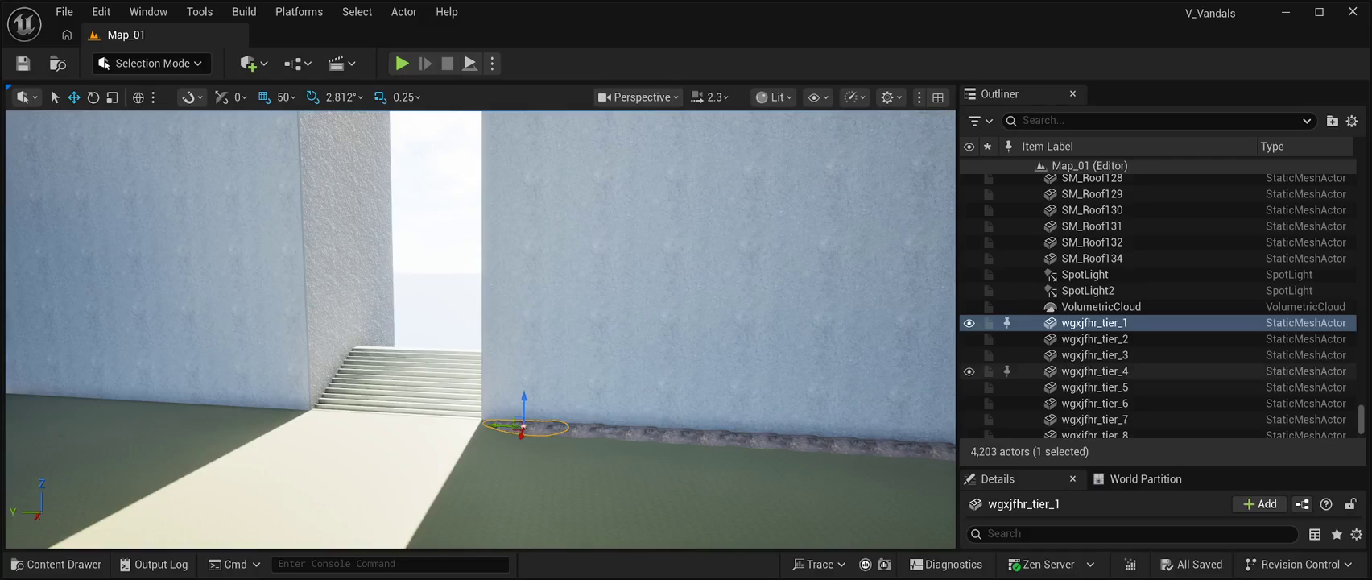
scroll(1127, 370, down, 3)
scroll(1126, 364, down, 10)
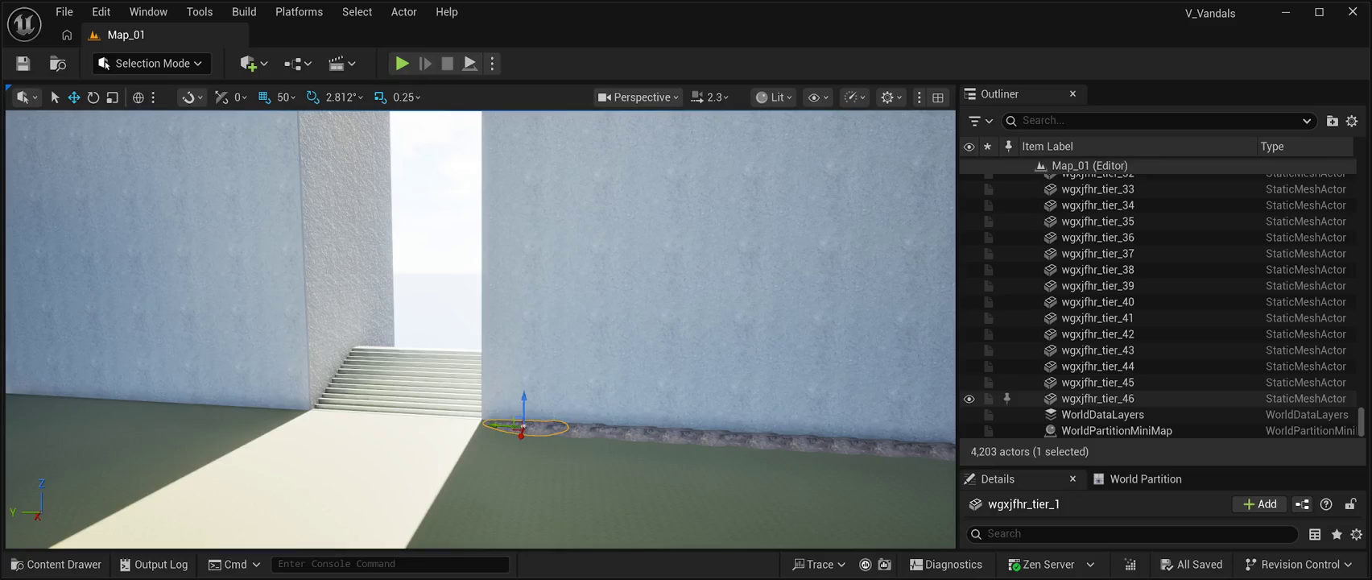
shift+click(1097, 397)
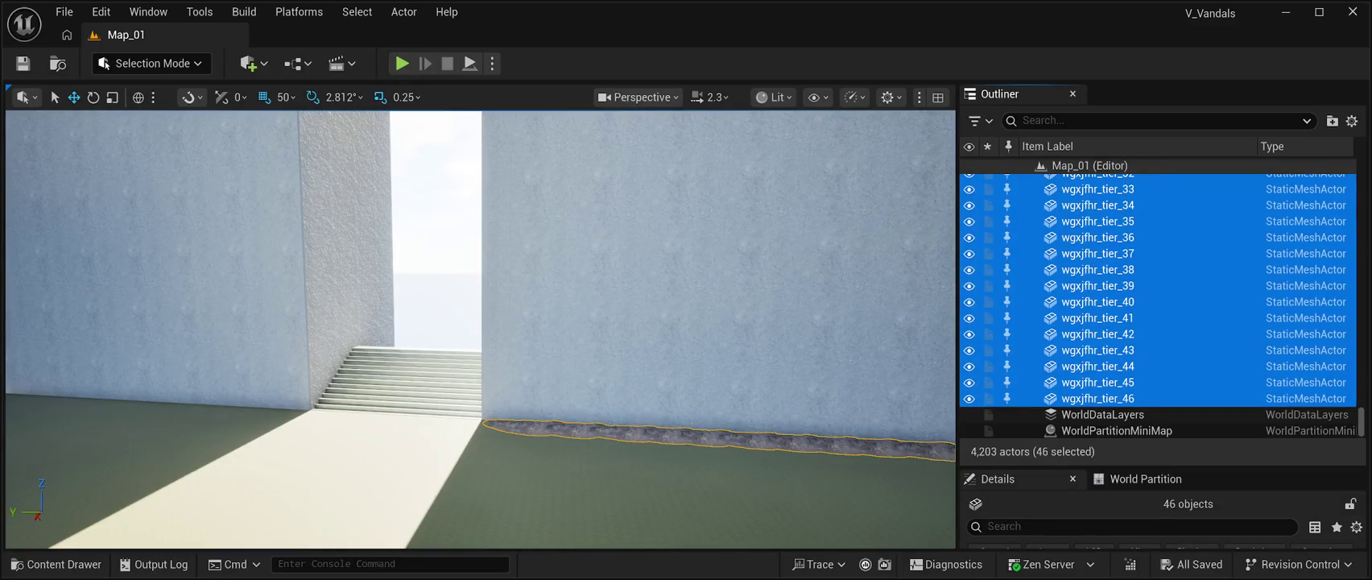
Step: Duplicate the 46 trim meshes, offset the copy along Y and rotate it 90° about Z
key(f)
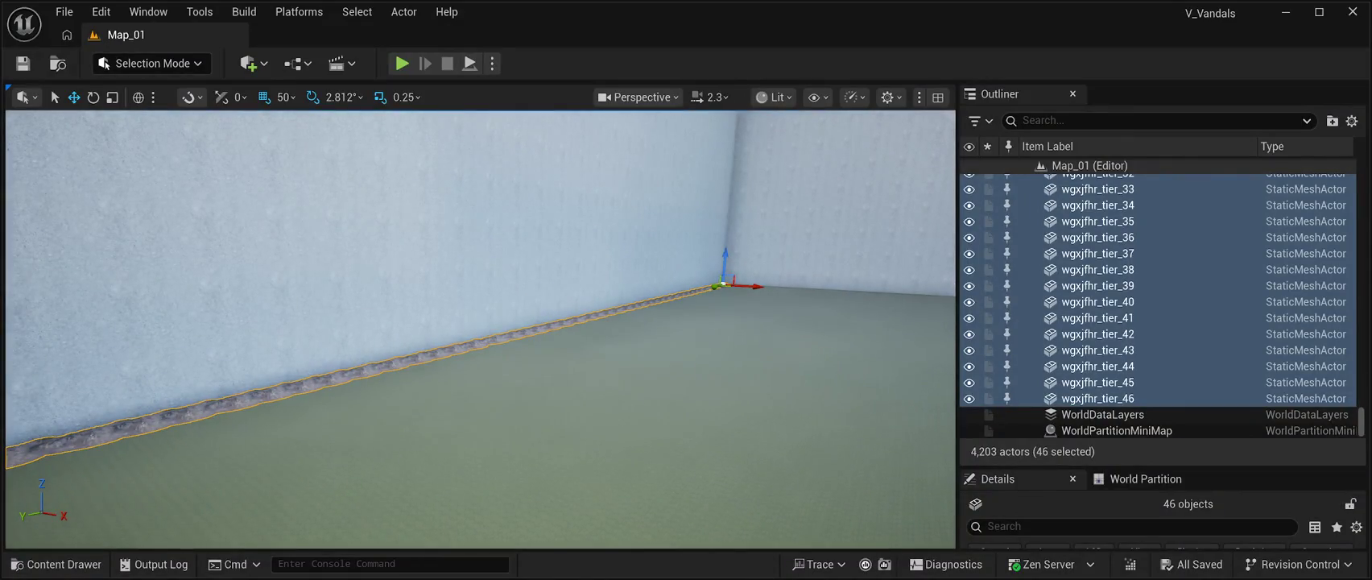
key(ctrl+d)
drag(756, 287, 787, 291)
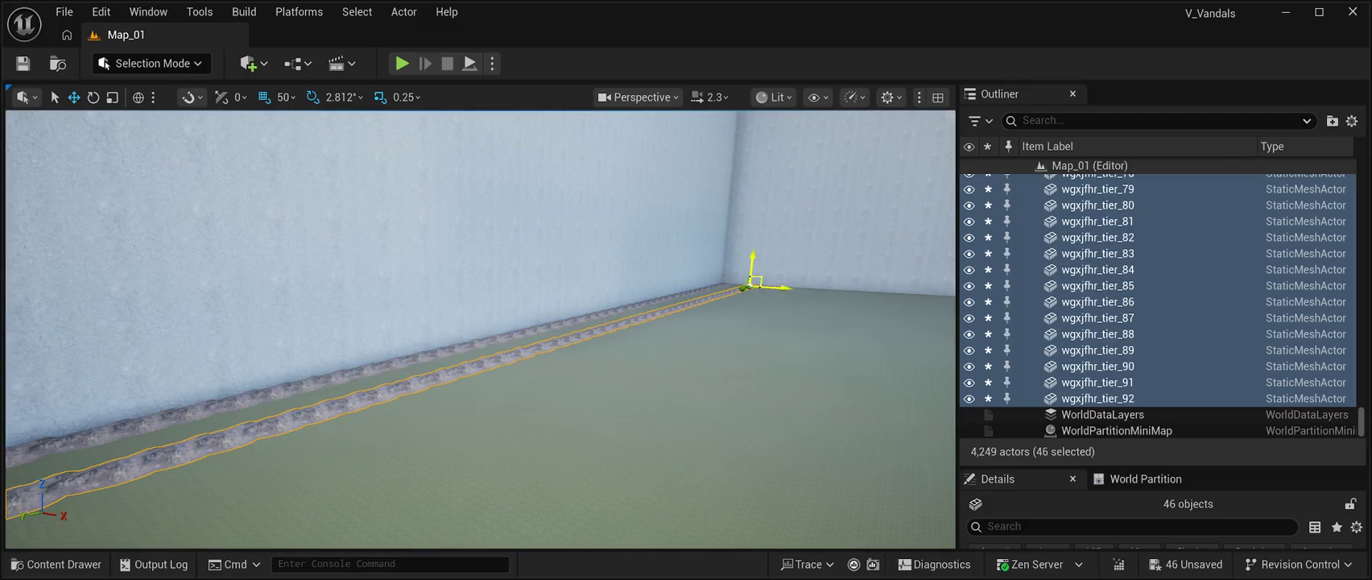
click(92, 97)
mouse_move(773, 288)
mouse_down()
mouse_move(817, 374)
mouse_move(797, 294)
mouse_move(732, 297)
mouse_up()
Step: Move the rotated strip along X and Y flush against the wall base and save the level
click(74, 96)
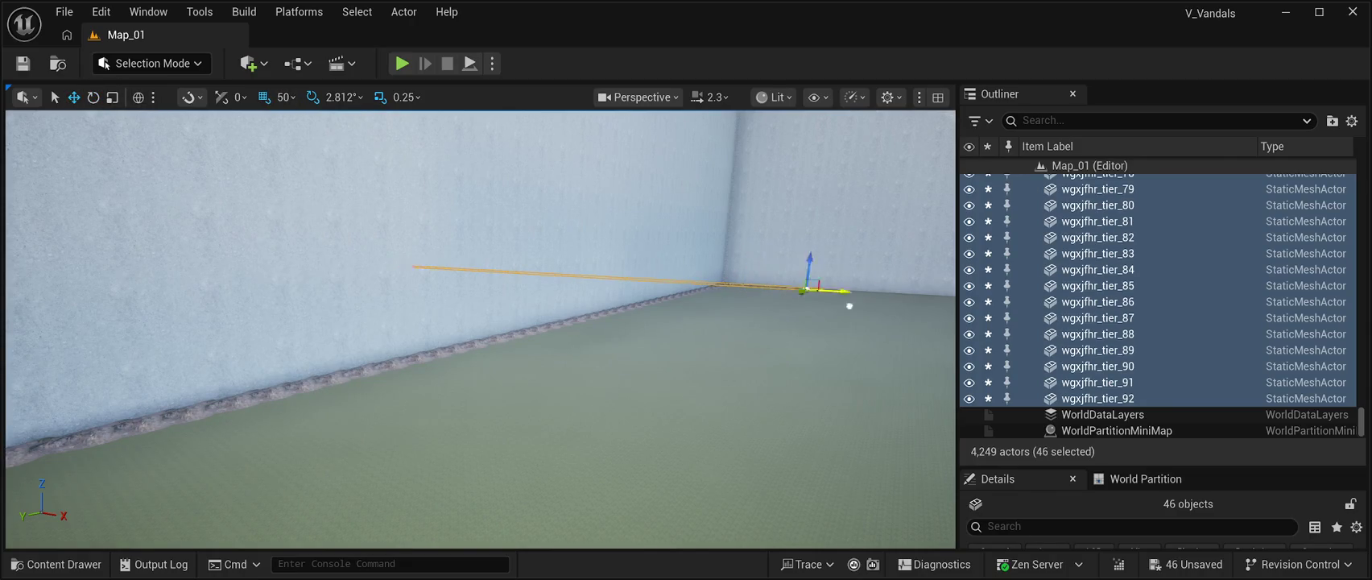
drag(648, 380, 725, 378)
mouse_move(330, 280)
mouse_down()
mouse_move(620, 272)
mouse_move(648, 263)
mouse_move(648, 197)
mouse_move(648, 234)
mouse_move(611, 257)
mouse_move(564, 256)
mouse_up()
mouse_move(560, 410)
mouse_down()
mouse_move(574, 407)
mouse_move(515, 379)
mouse_move(506, 334)
mouse_move(536, 346)
mouse_move(509, 353)
mouse_up()
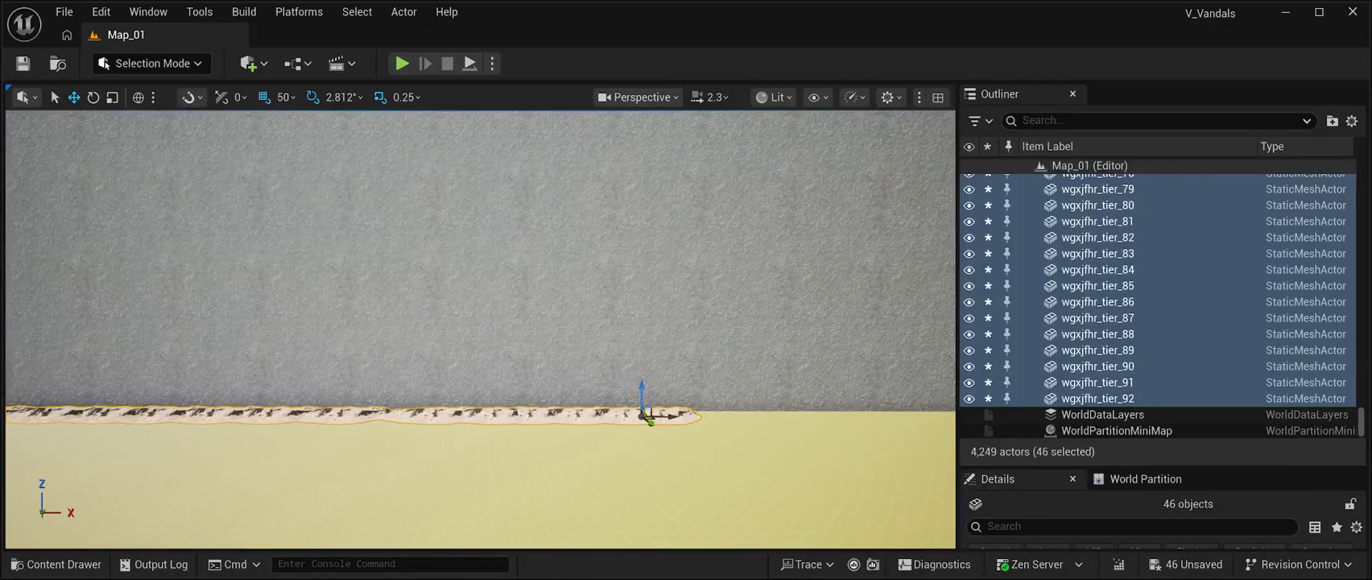
mouse_move(509, 353)
mouse_down()
mouse_move(467, 359)
mouse_move(451, 314)
mouse_move(475, 298)
mouse_move(467, 322)
mouse_up()
key(ctrl+s)
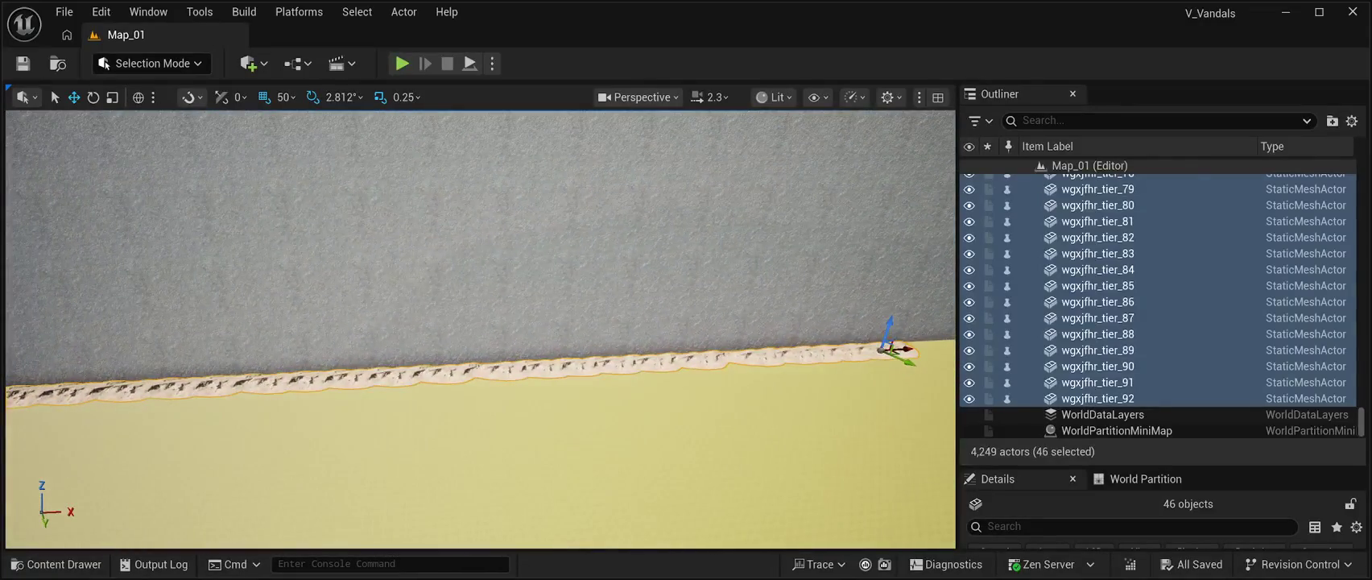
Step: Duplicate the strip again and slide the copy along X to extend the trim
key(ctrl+d)
mouse_move(467, 322)
mouse_down()
mouse_move(475, 314)
mouse_move(467, 322)
mouse_up()
drag(570, 413, 897, 412)
mouse_move(483, 322)
mouse_down()
mouse_move(535, 318)
mouse_move(455, 328)
mouse_up()
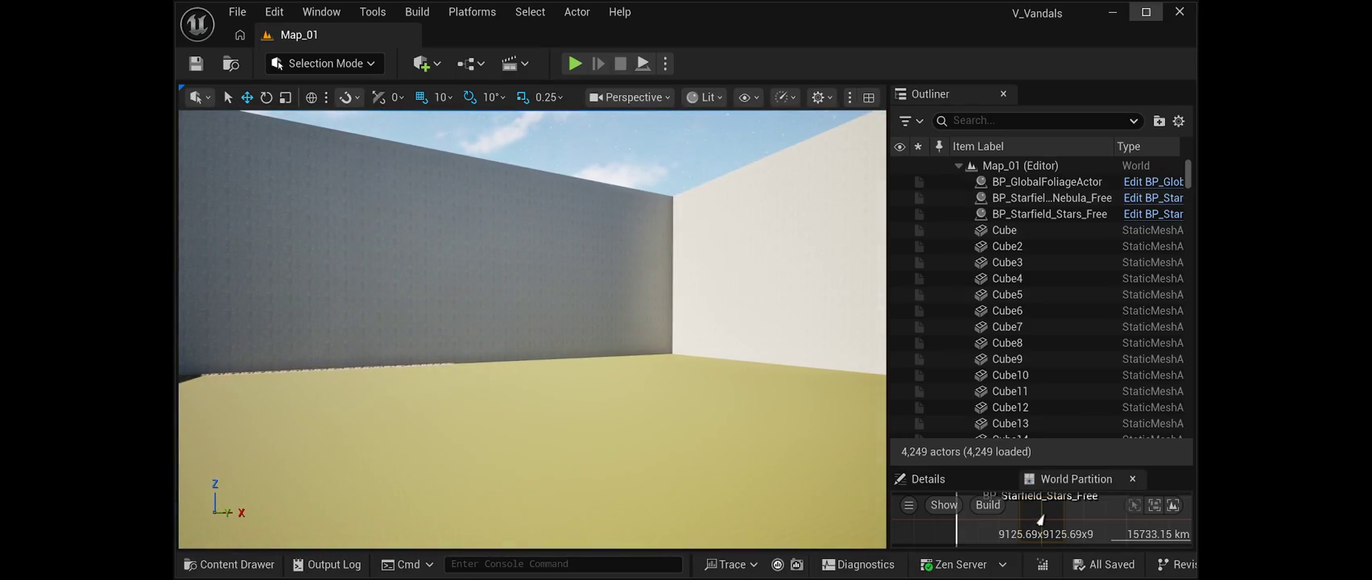
click(1146, 12)
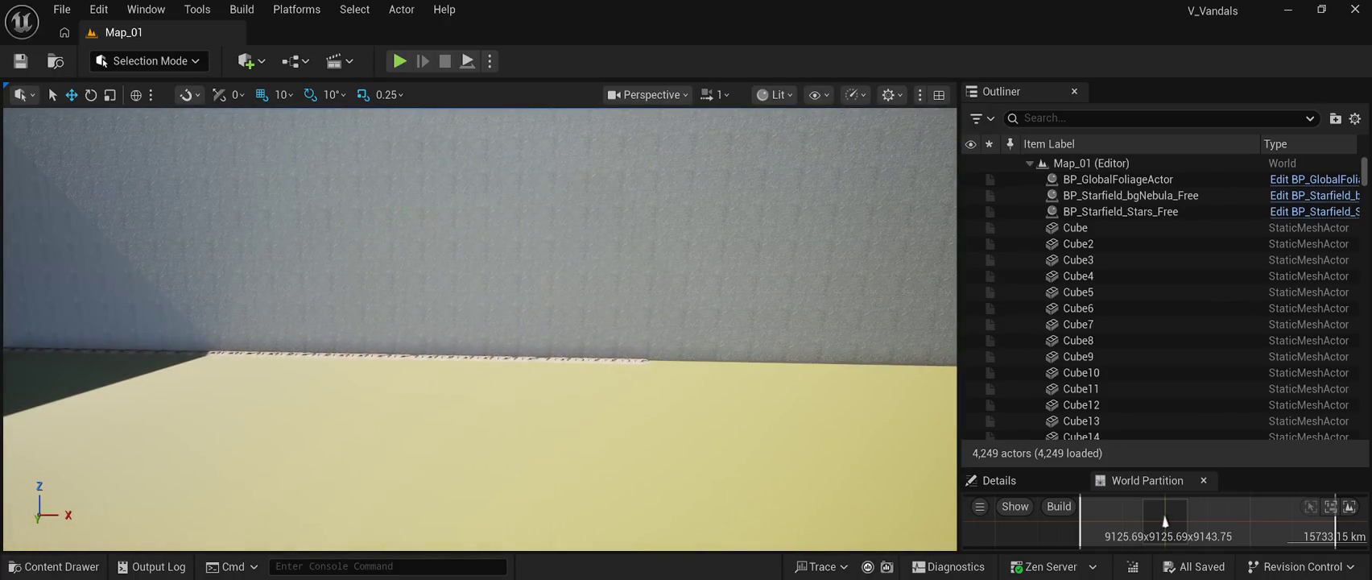
click(634, 362)
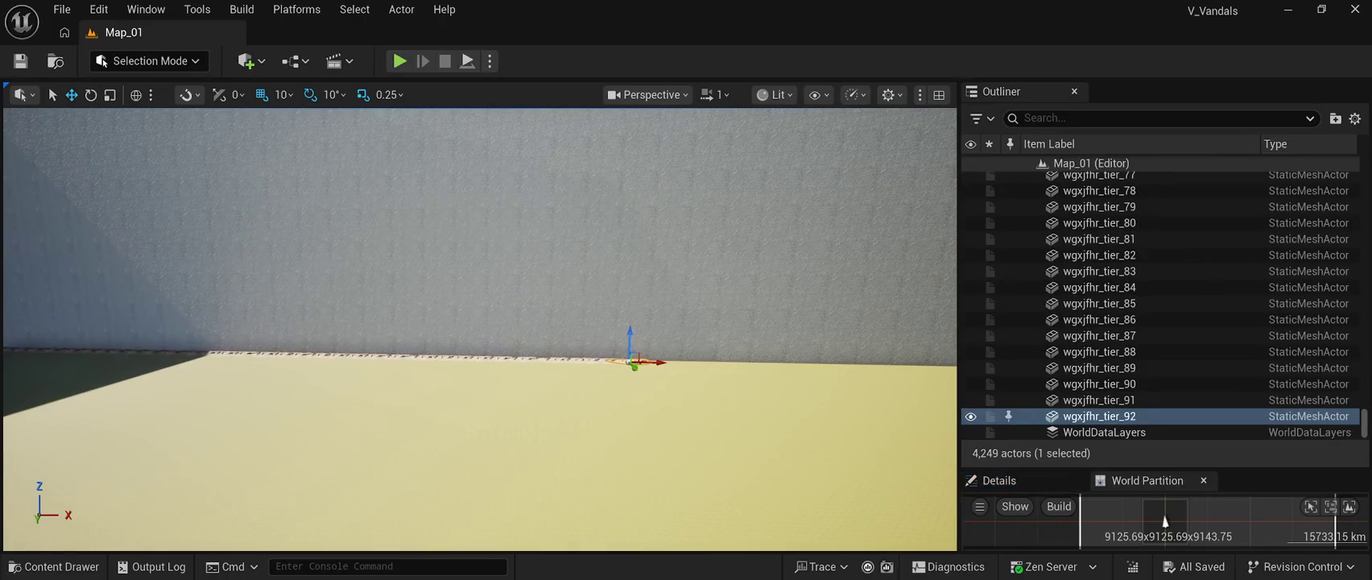
click(1143, 223)
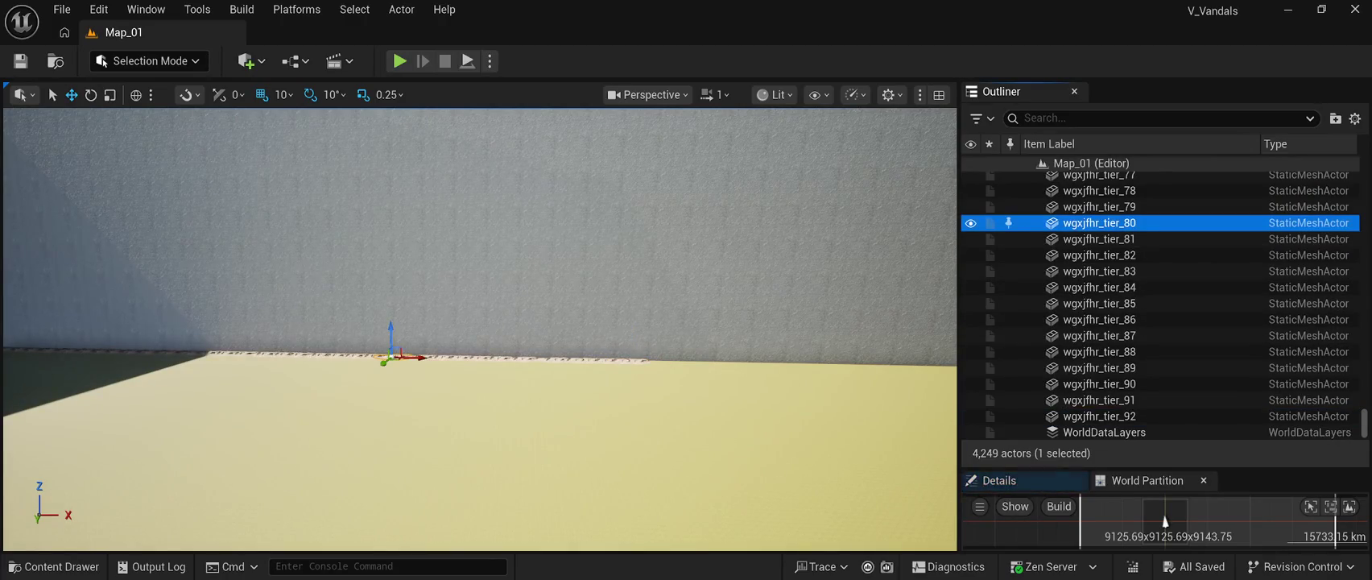
click(1099, 207)
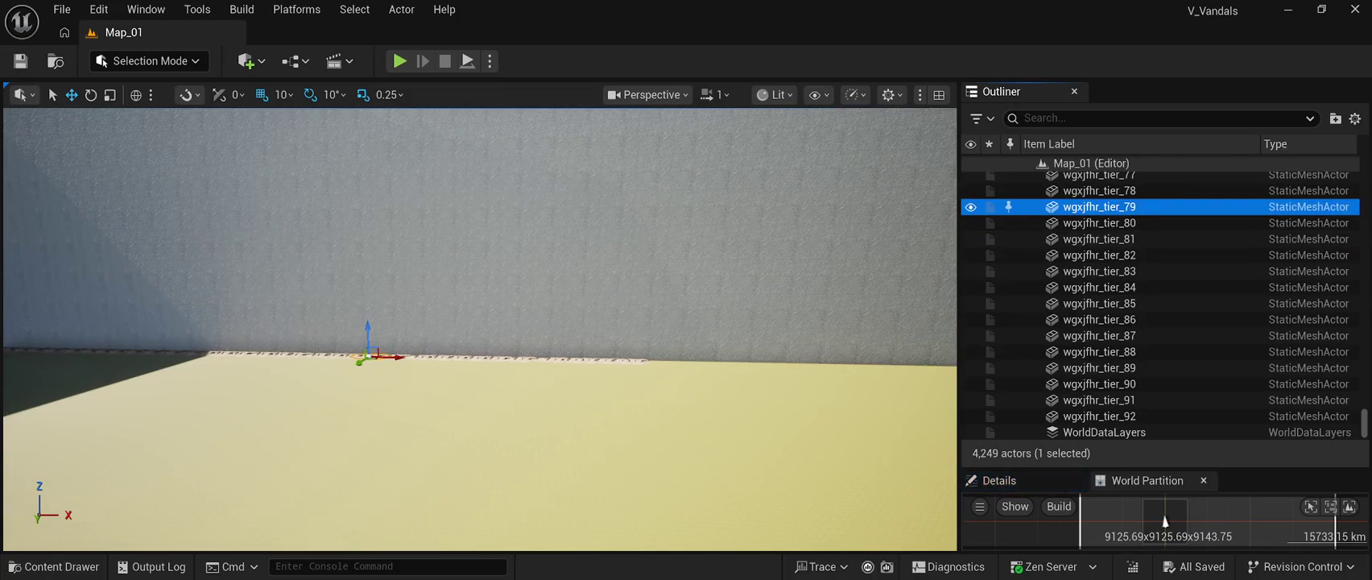
double_click(1165, 522)
key(Up)
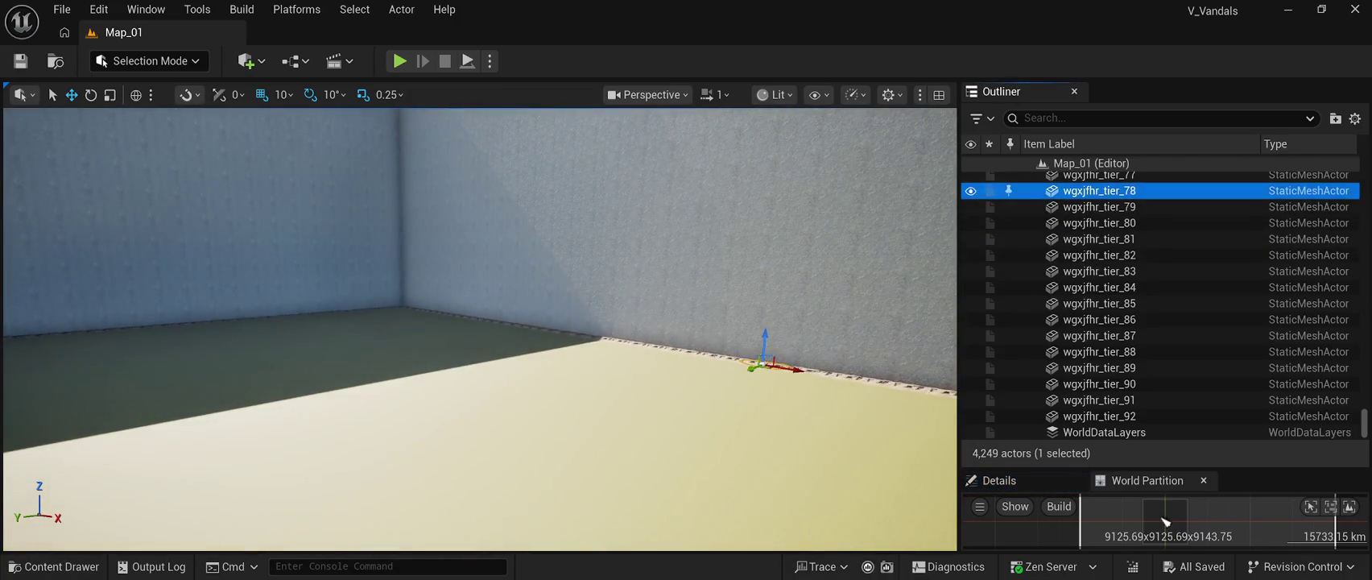
key(Up)
key(Up)
key(Up)
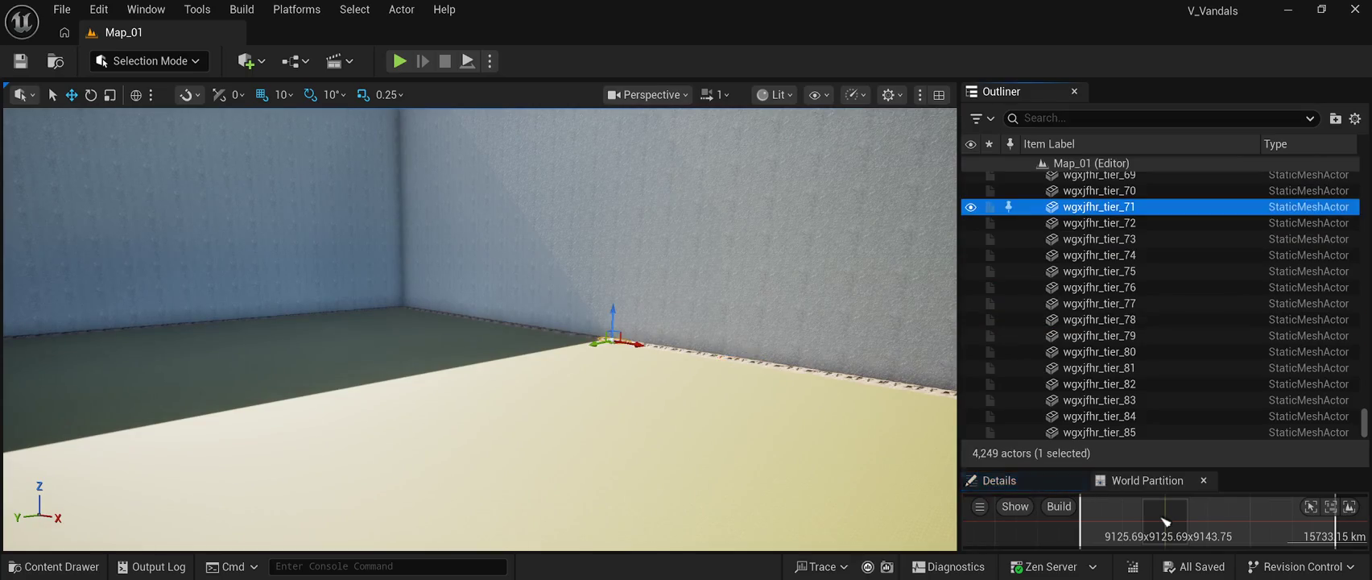
key(Up)
key(Up)
key(Up)
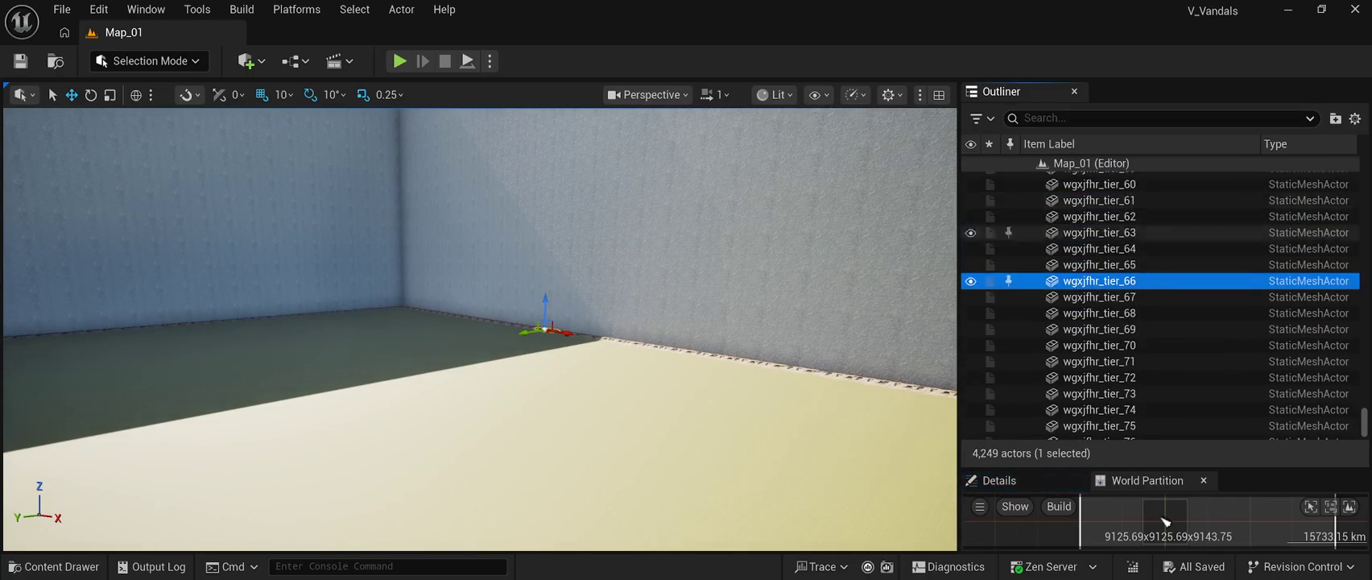
key(Up)
key(Up)
key(Up)
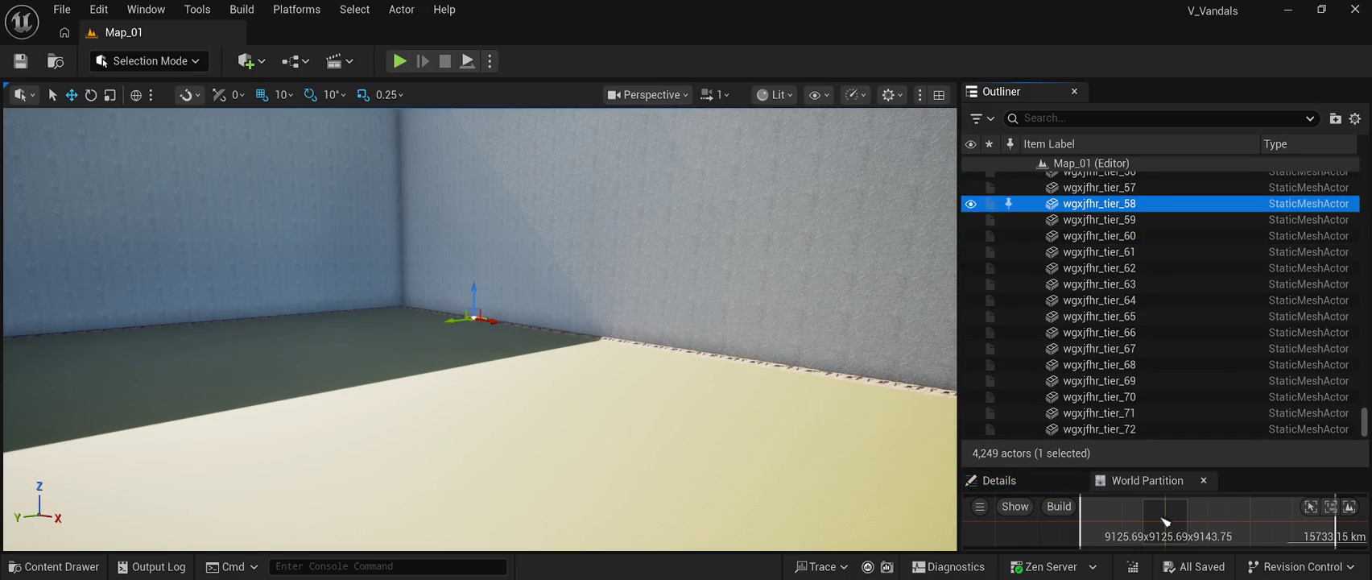
key(Up)
key(Up)
key(Up)
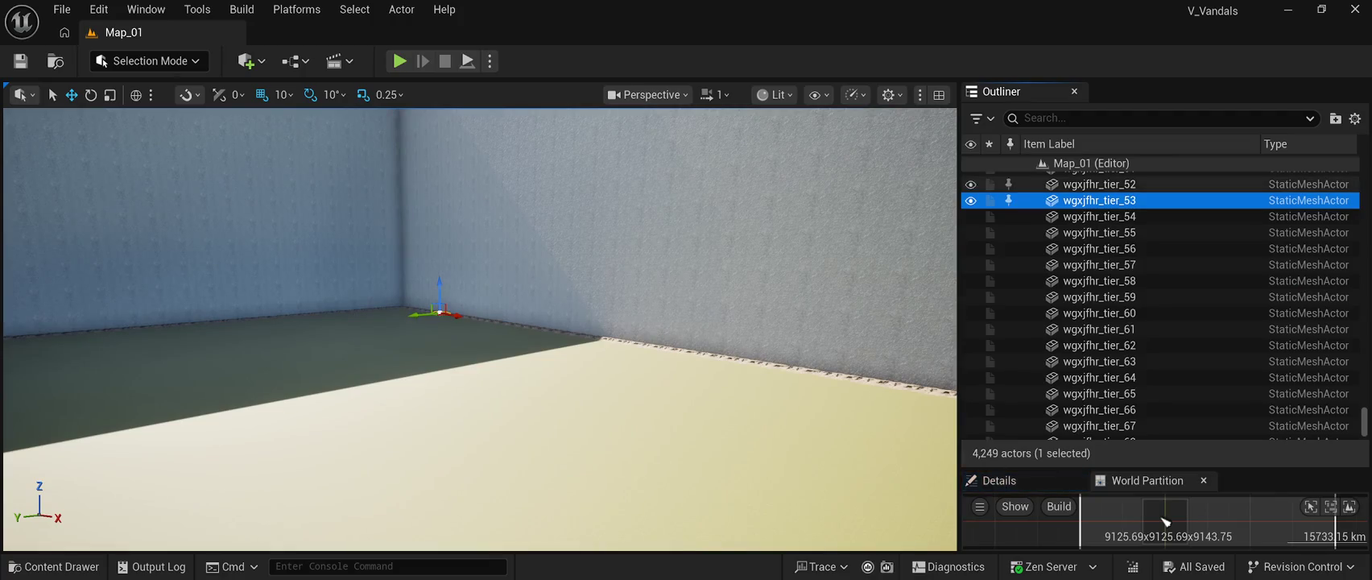
key(Up)
key(Up)
key(Up)
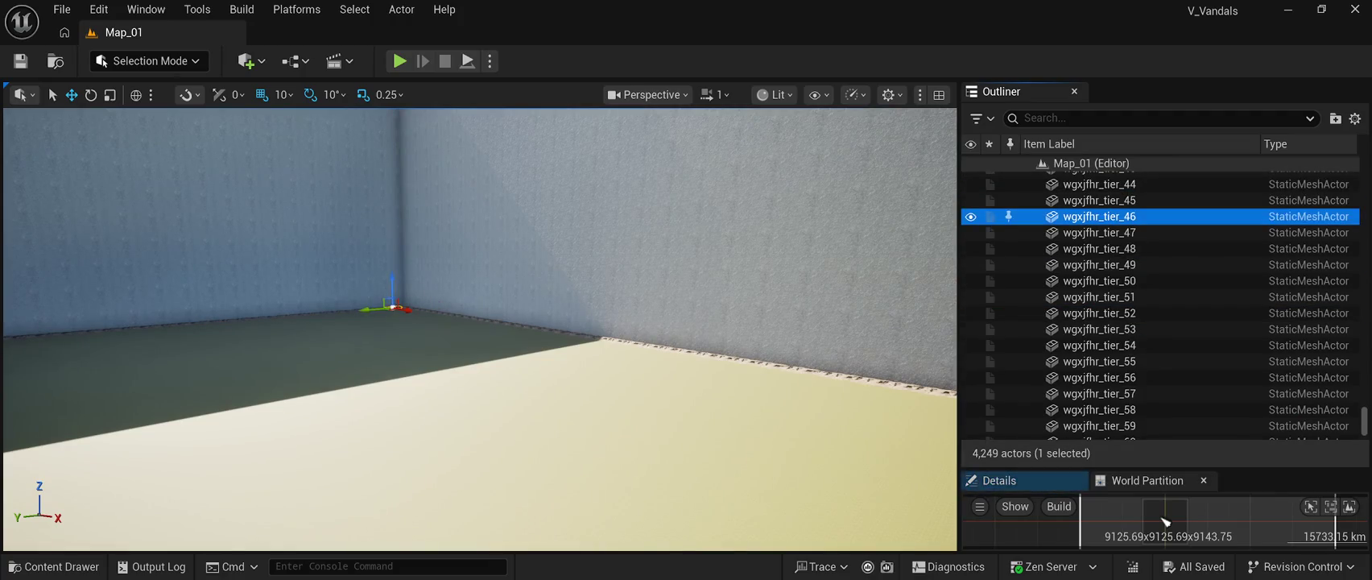
key(Down)
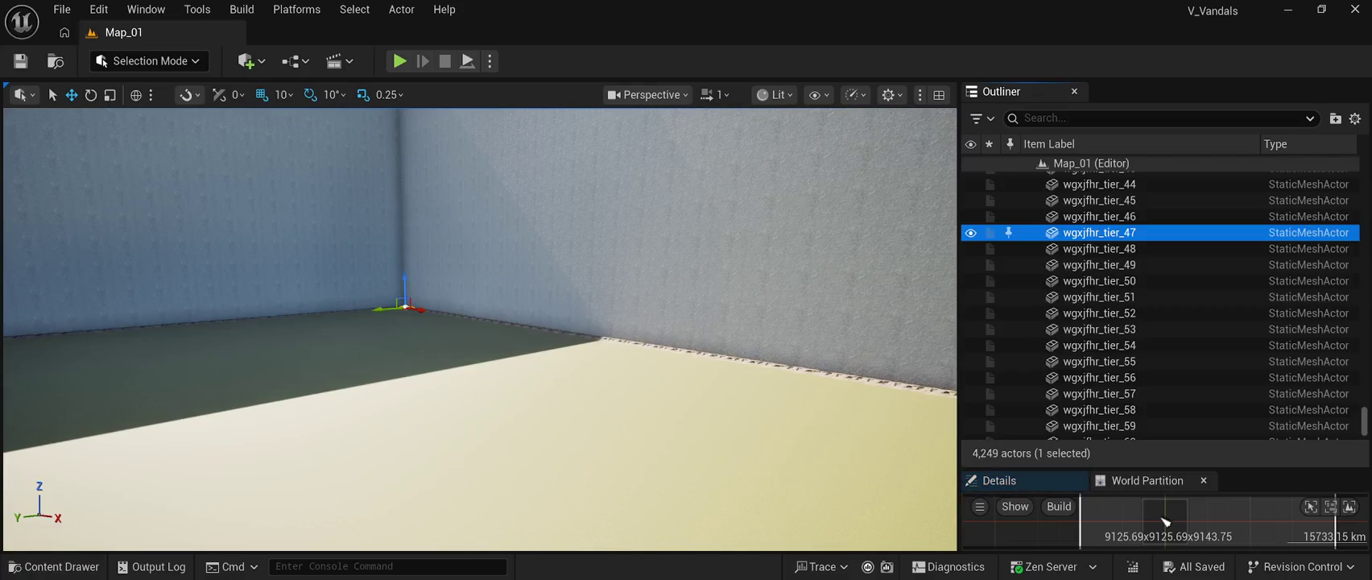
scroll(1127, 255, down, 15)
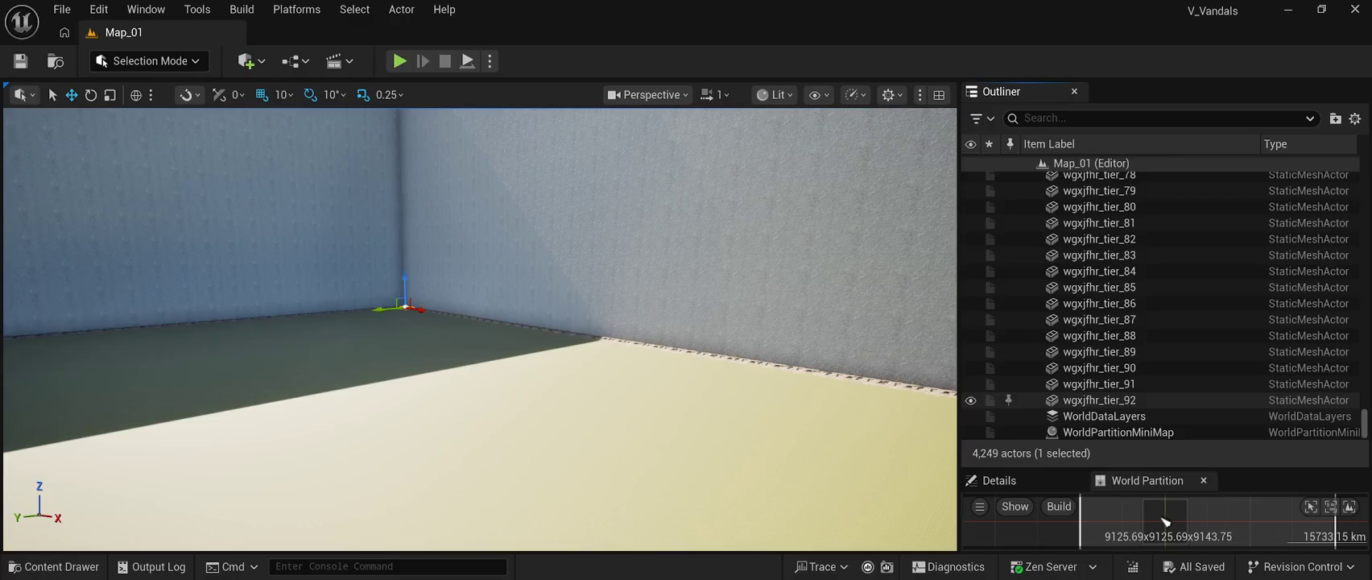
Step: Duplicate trim pieces tier_47–92, slide the copies along the wall base toward the corner, and save
shift+click(1099, 399)
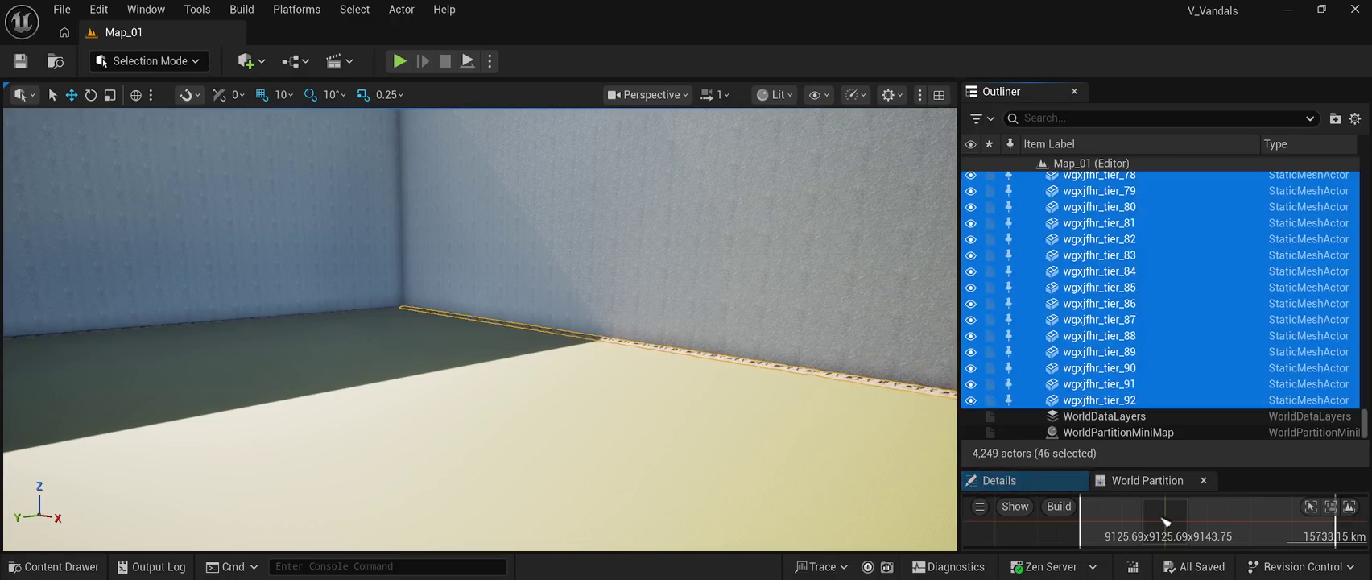
double_click(1164, 521)
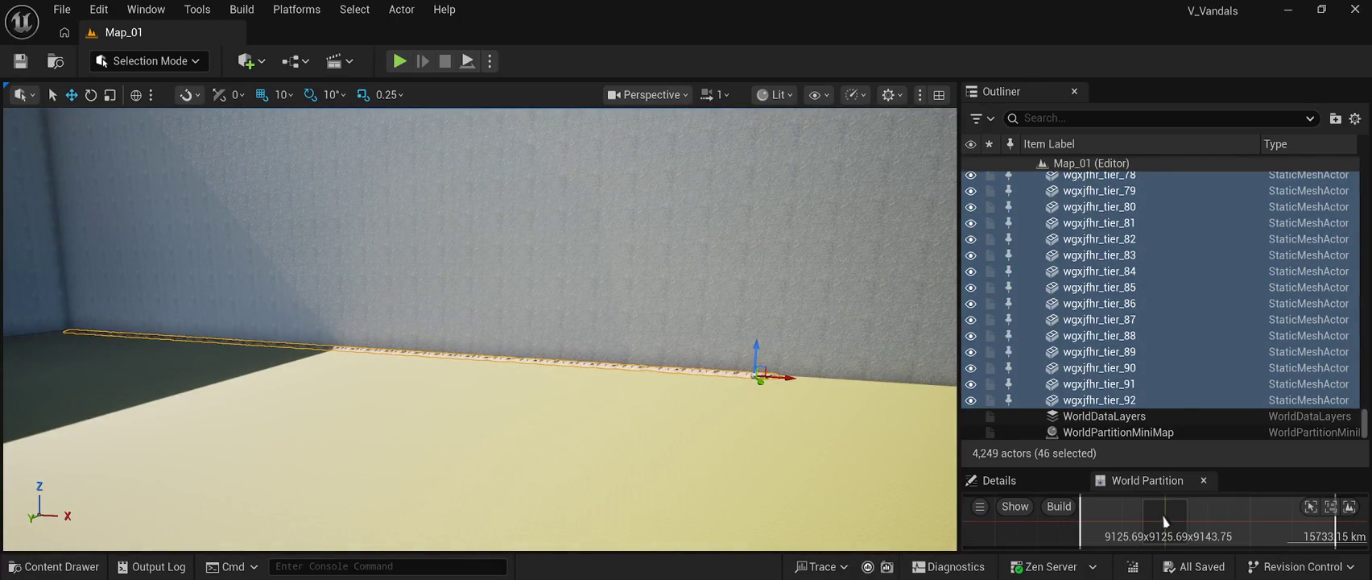
key(ctrl+d)
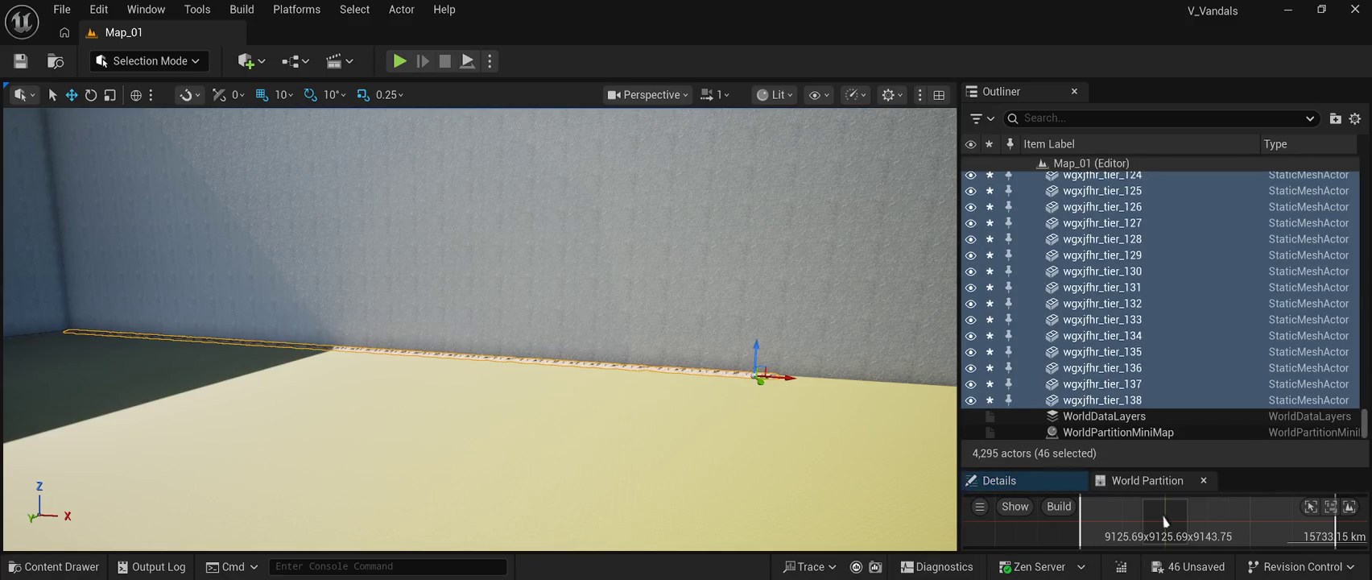
key(f)
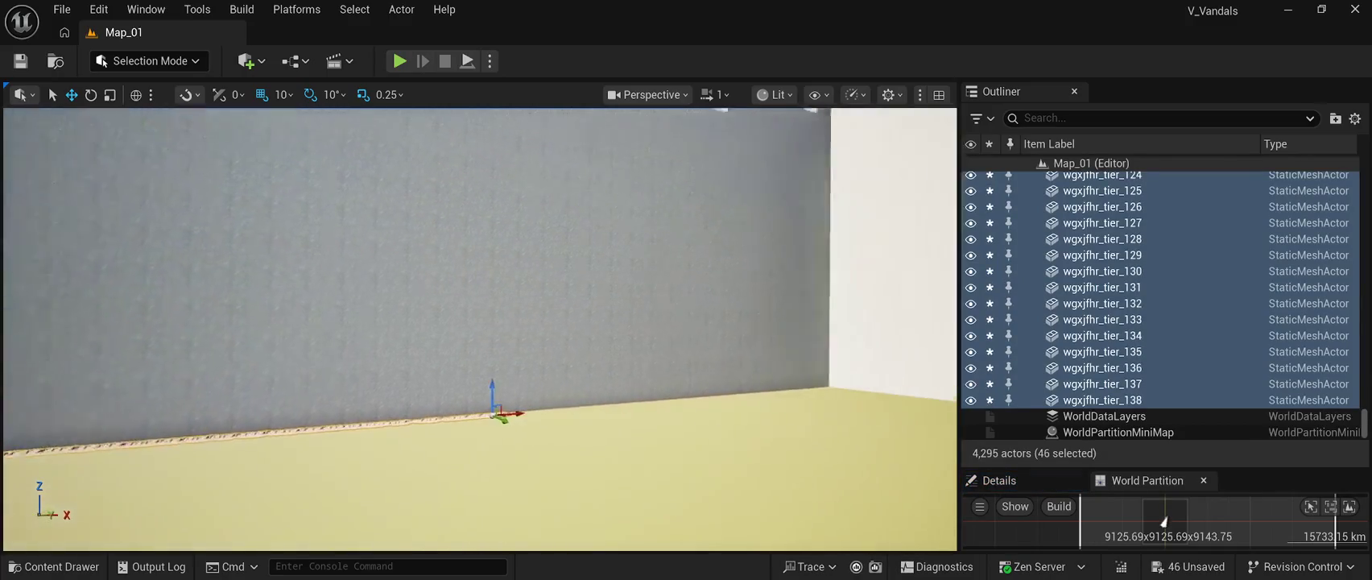
drag(669, 401, 817, 388)
key(ctrl+s)
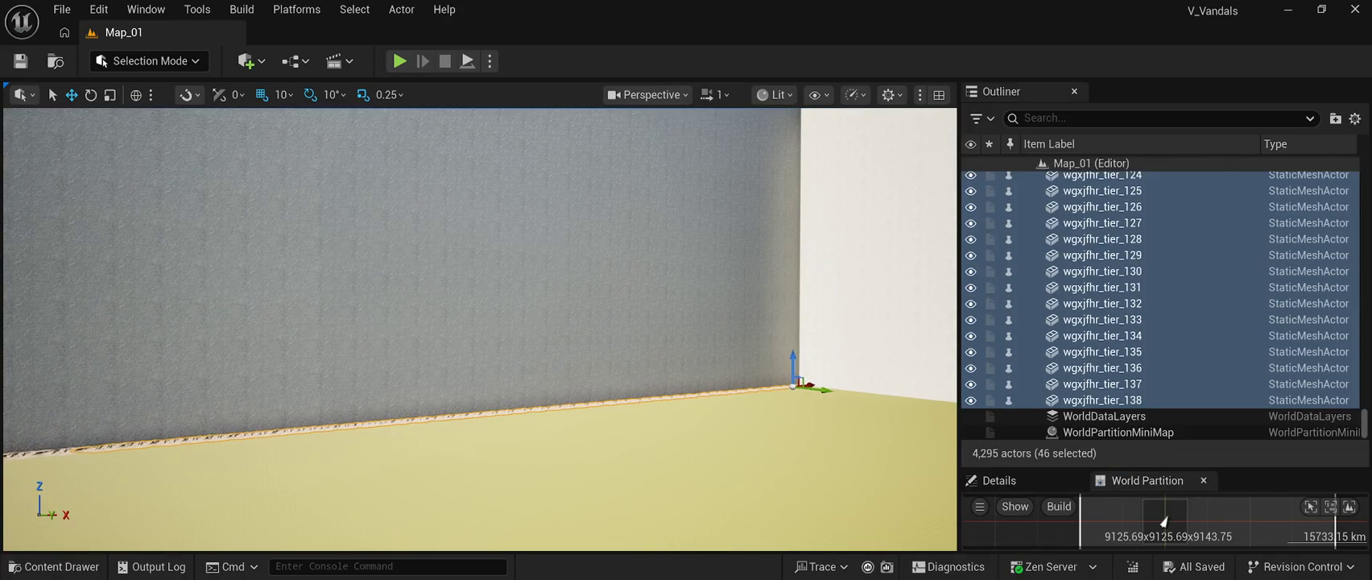
Step: Look over the new trim tiles at the wall corner from both sides
key(f)
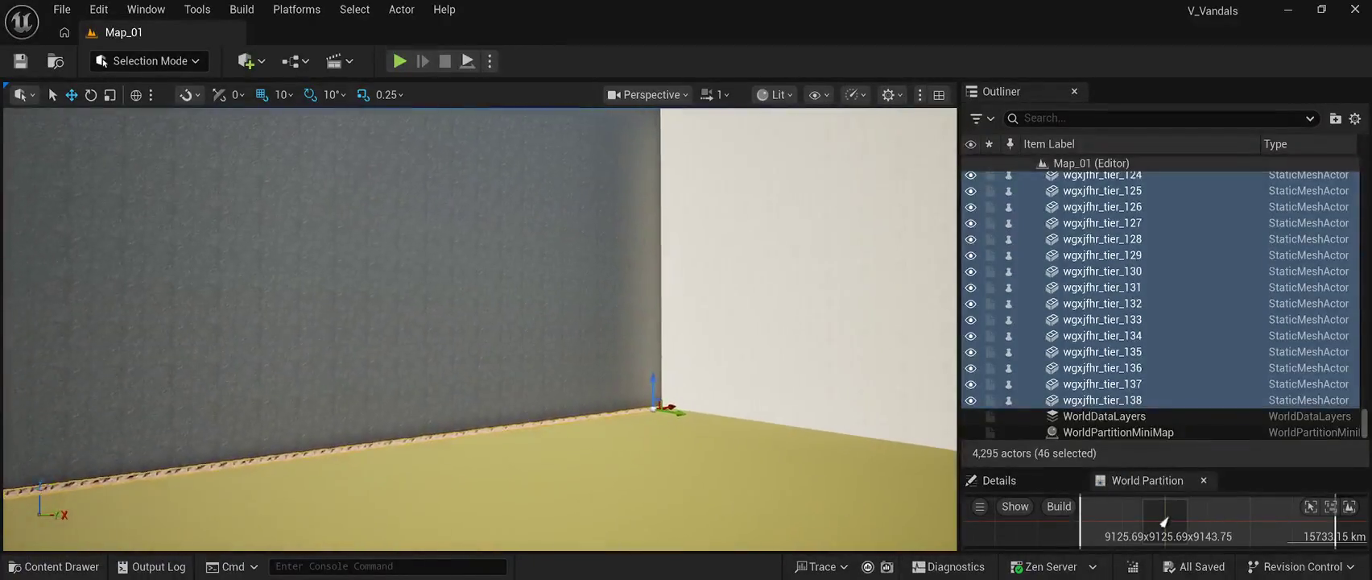
key(Left)
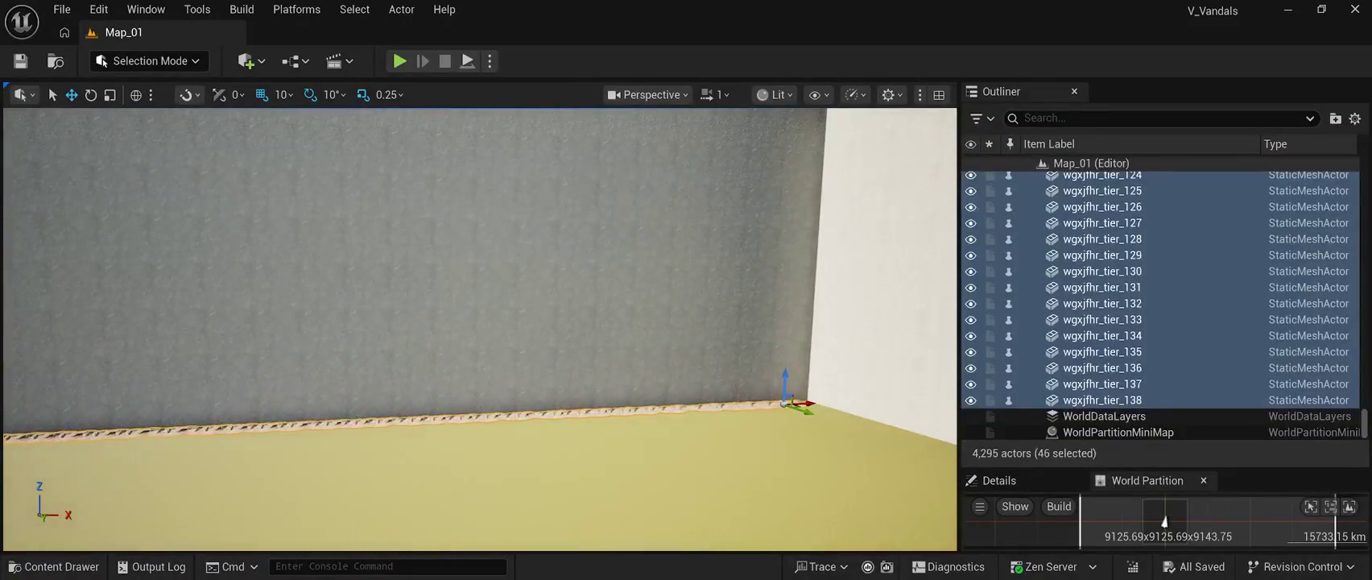
key(Right)
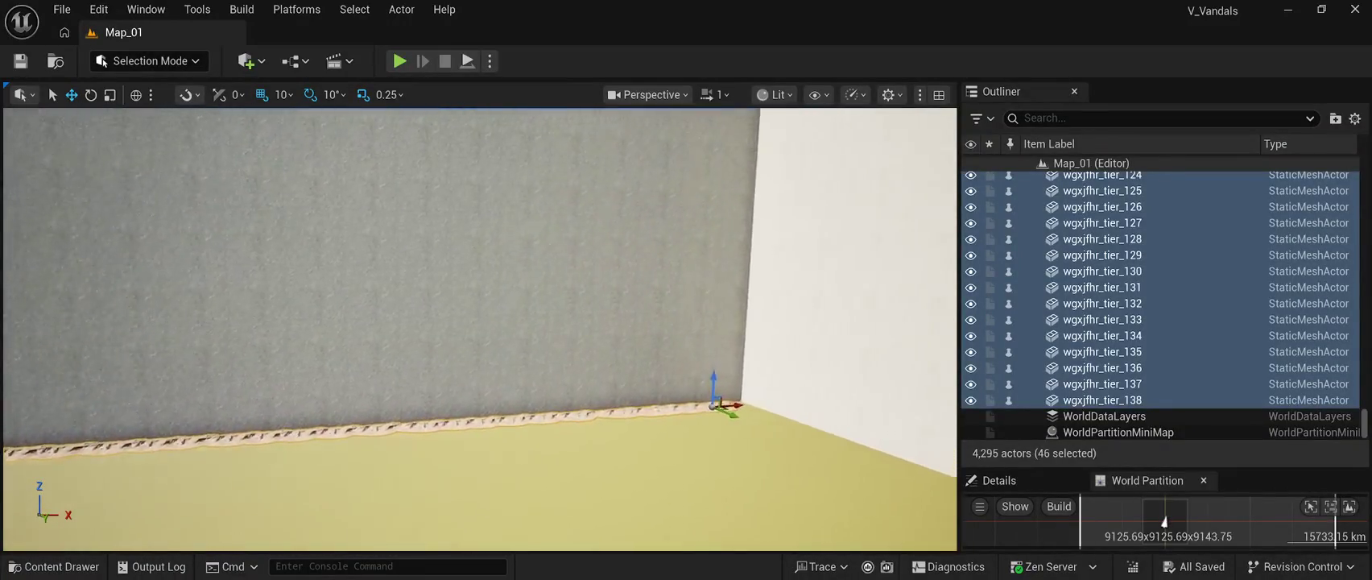
key(Left)
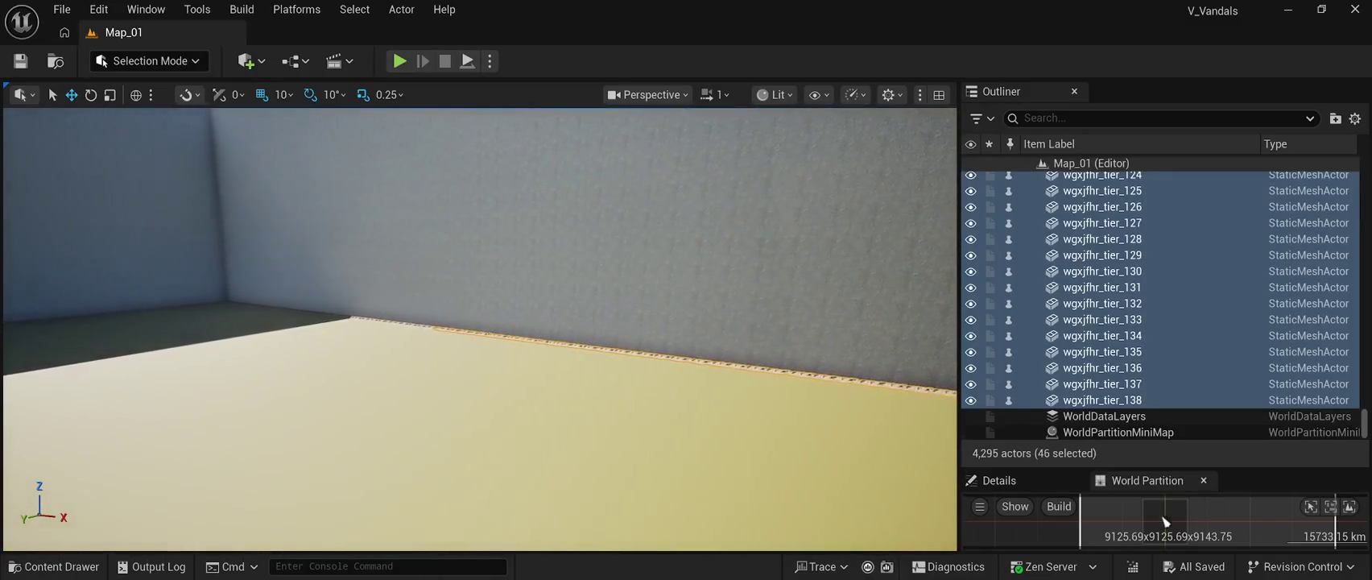
key(Right)
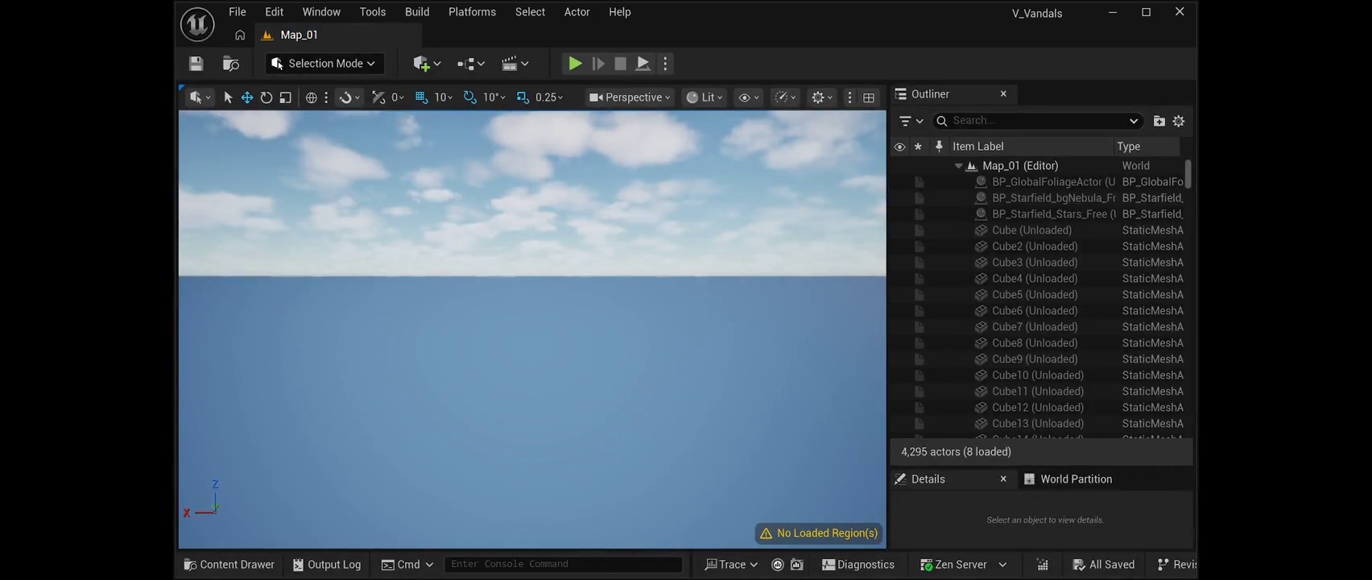
Step: Maximize the Unreal Editor window with Map_01's regions unloaded
click(1145, 12)
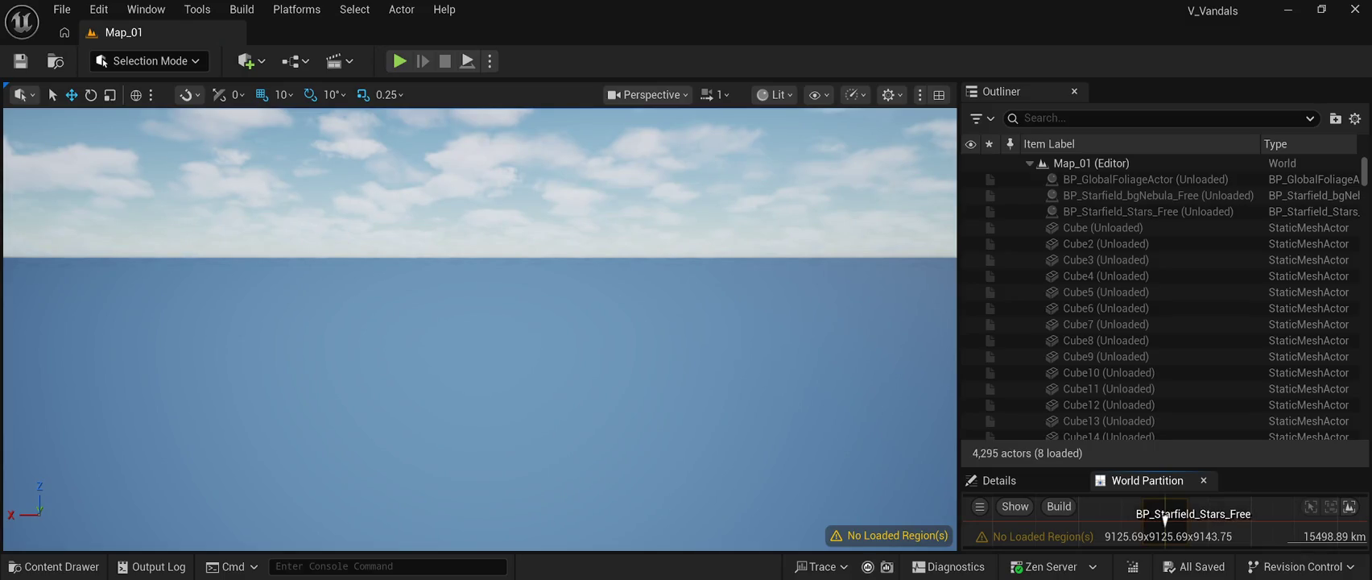
Step: Load a minimap region, then select wgxjfhr_tier_138 back to wgxjfhr_tier_1 and delete all 138
double_click(1165, 519)
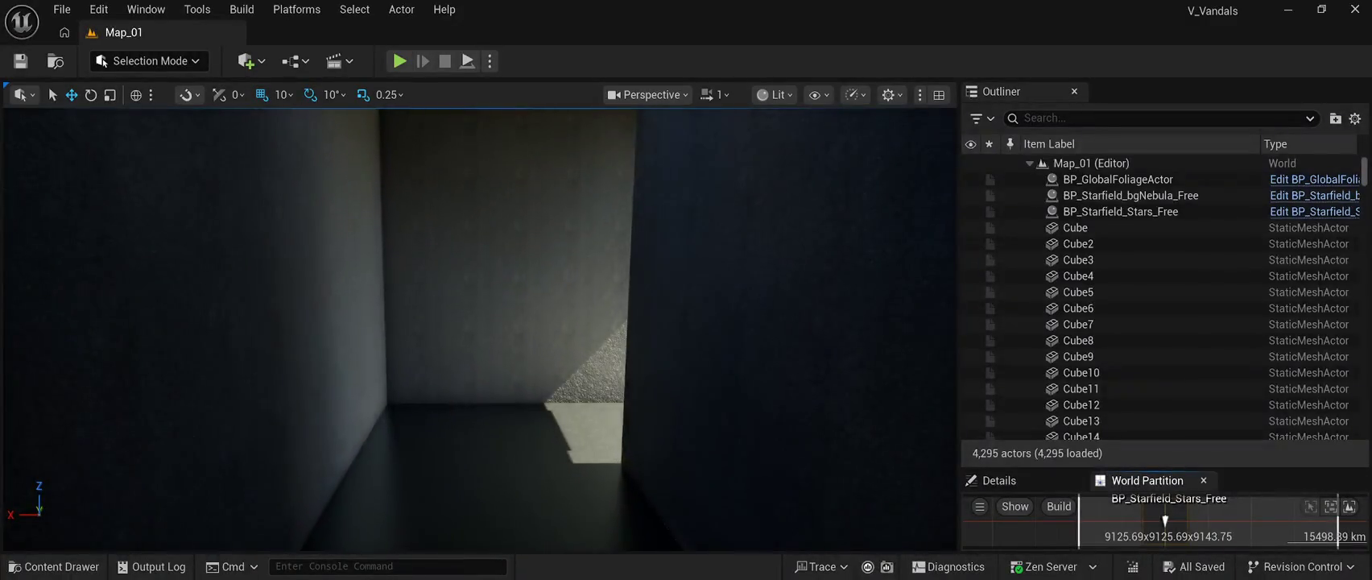
scroll(1159, 298, down, 6)
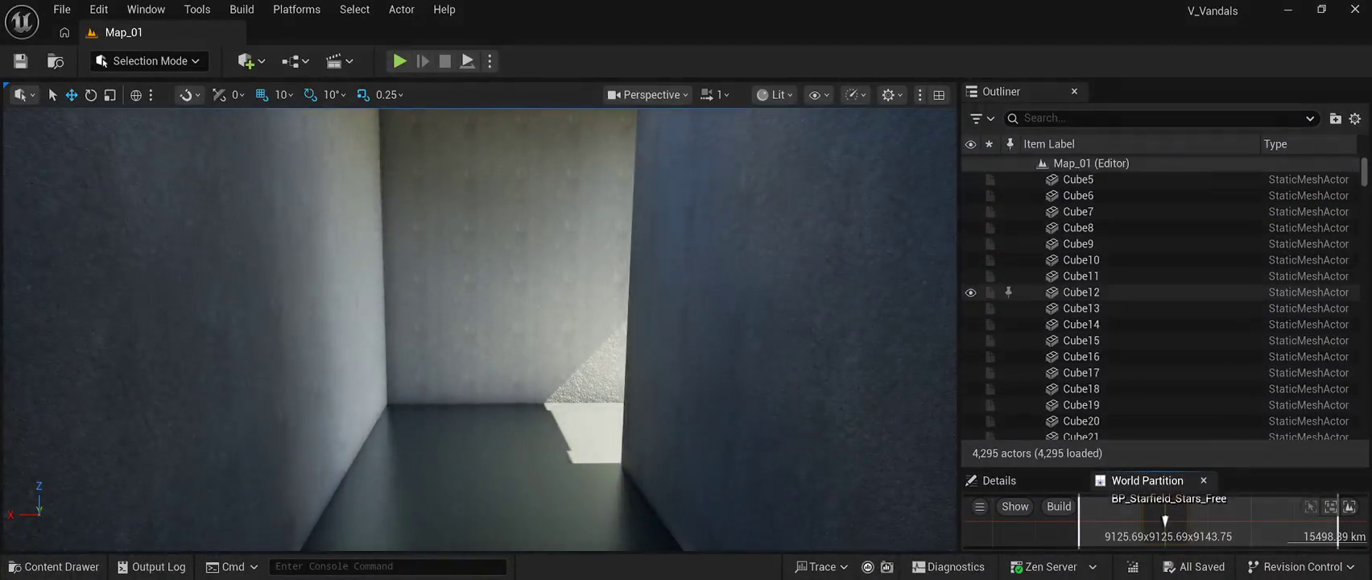
drag(1364, 174, 1364, 427)
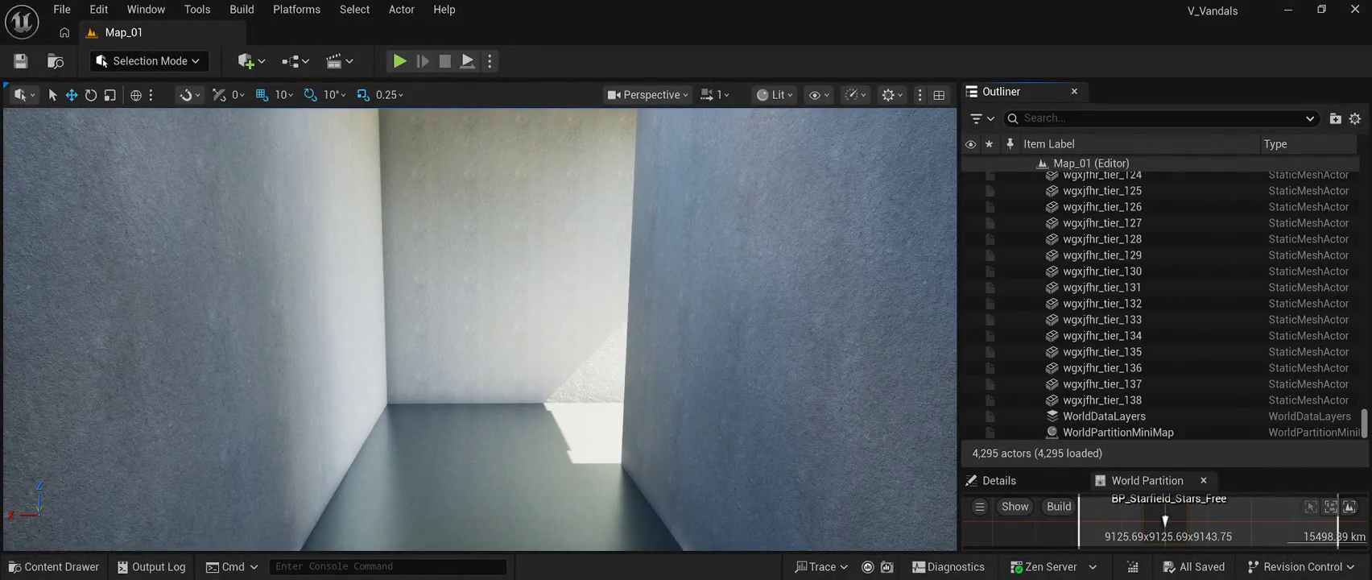
click(1103, 399)
scroll(1159, 305, up, 15)
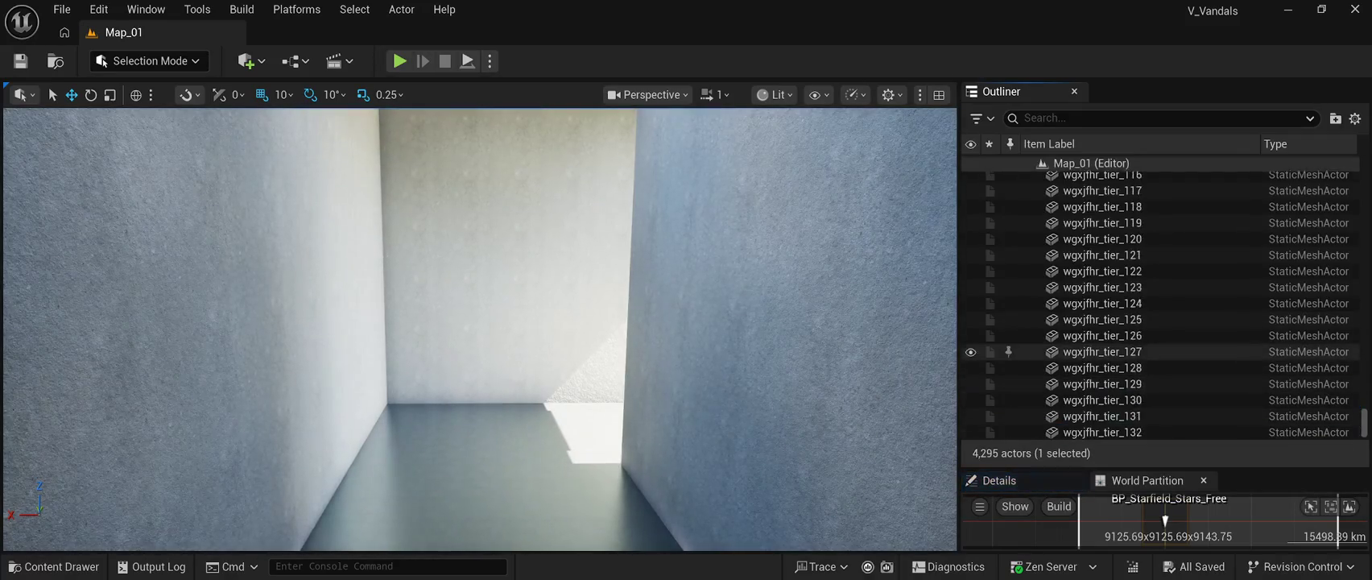
scroll(1159, 340, up, 18)
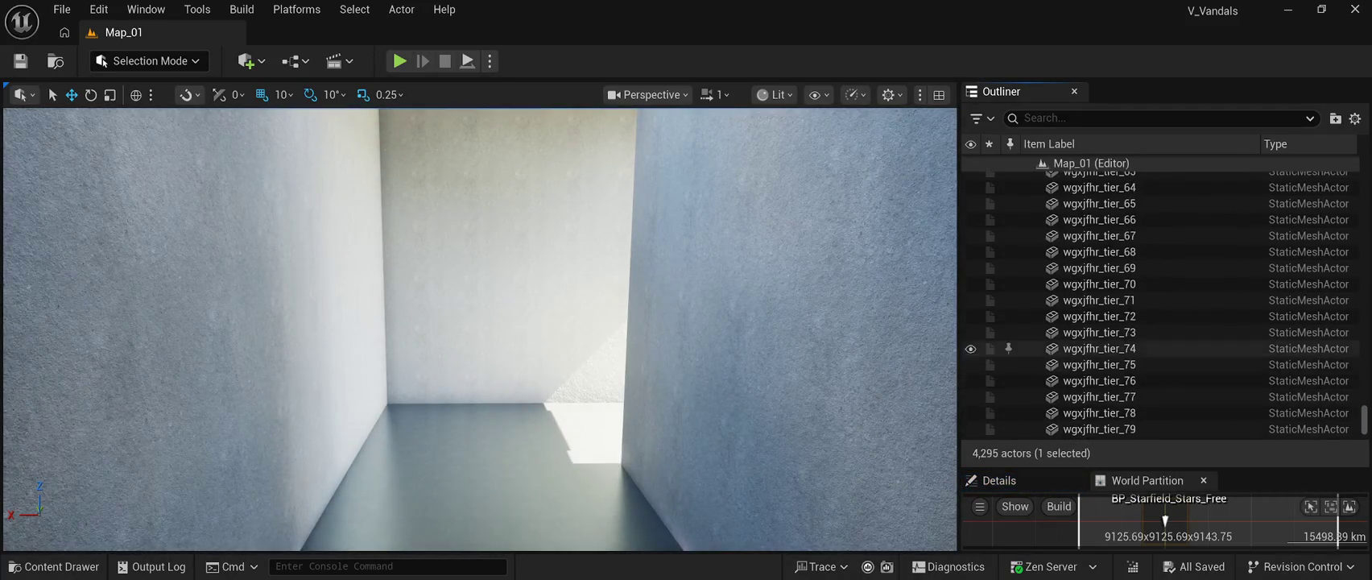
scroll(1159, 342, up, 15)
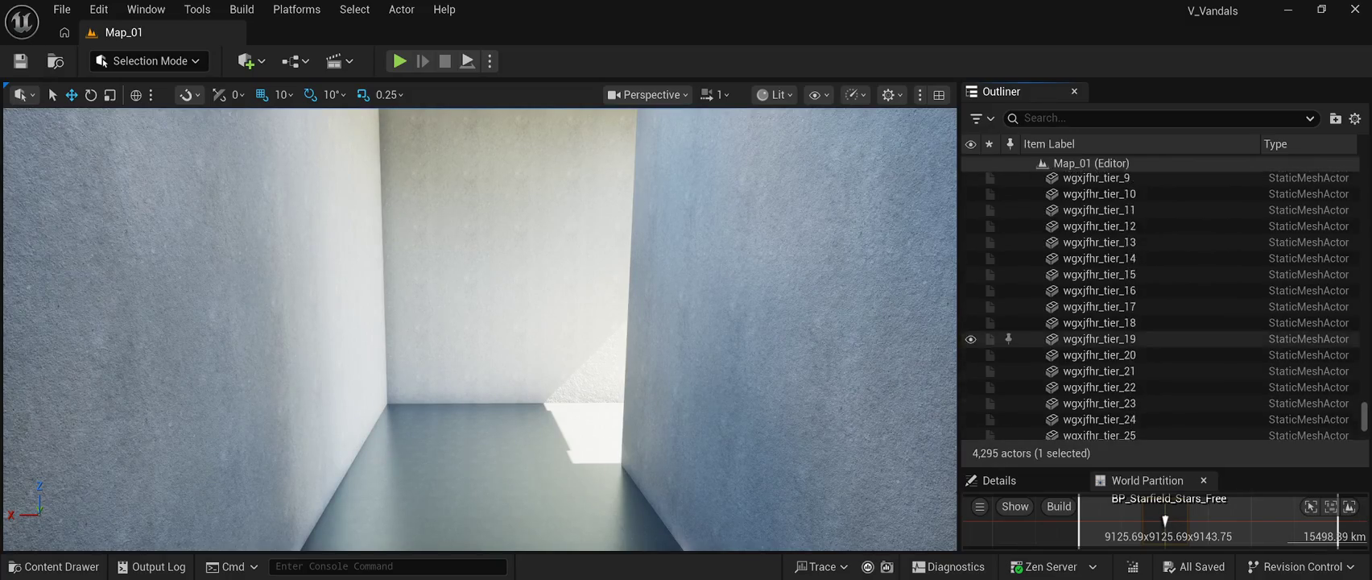
scroll(1160, 342, down, 1)
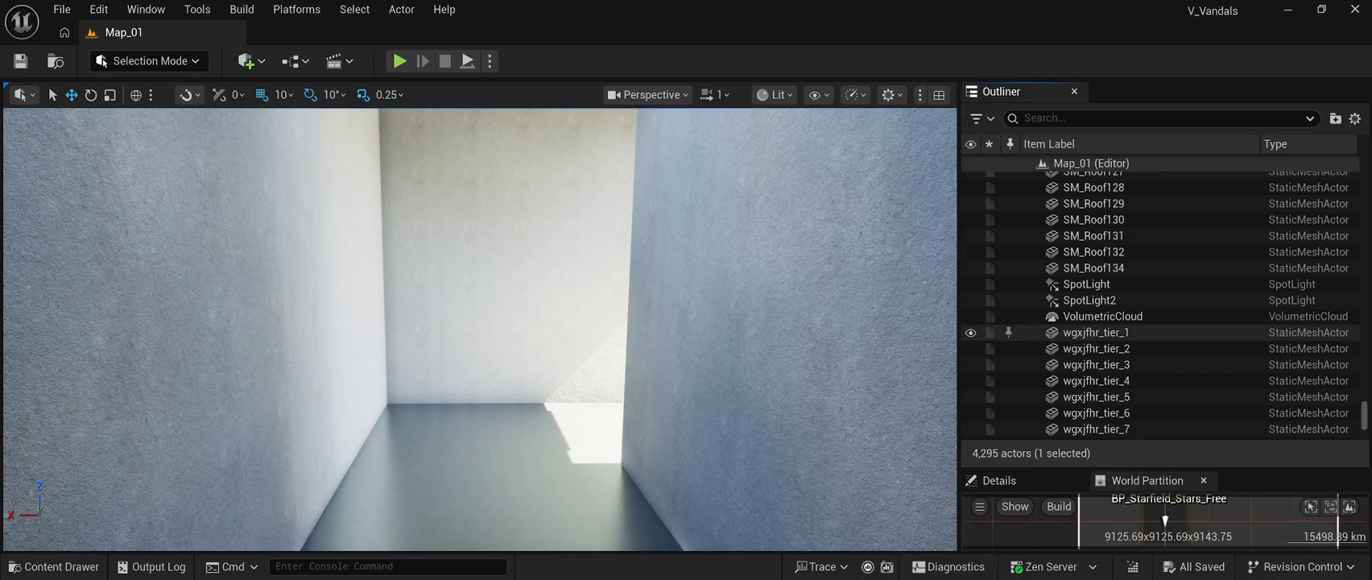
shift+click(1095, 332)
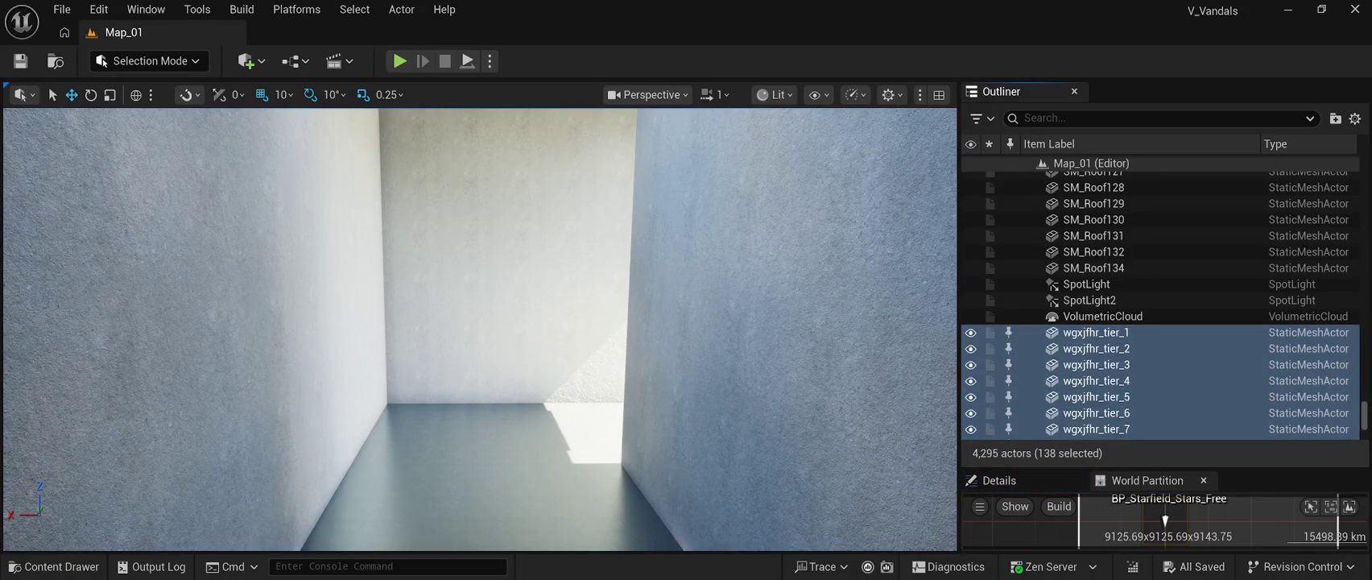
key(Delete)
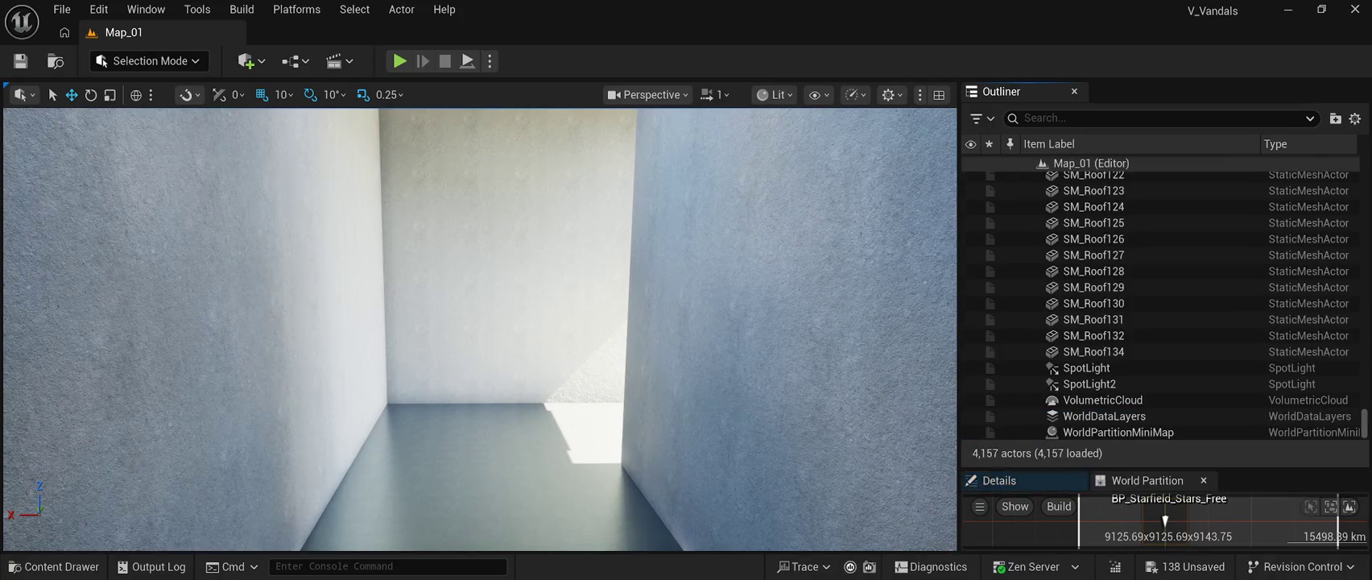
Step: Fly through the corridor opening into the room and along the brightly lit grey wall
key(s)
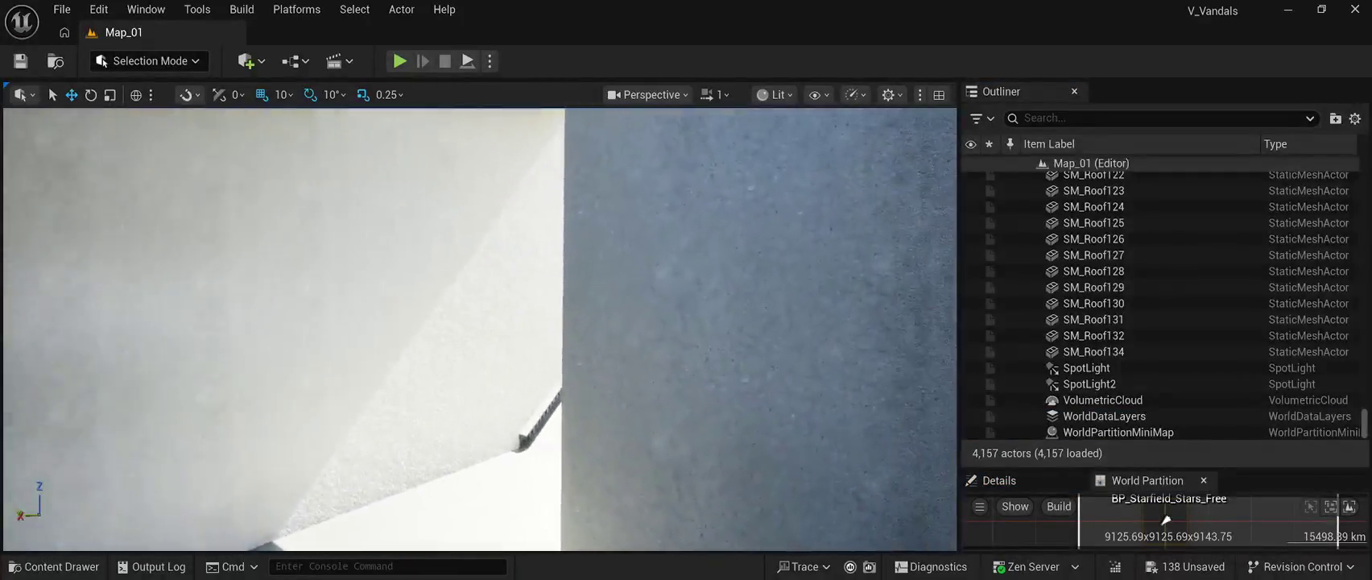
key(w)
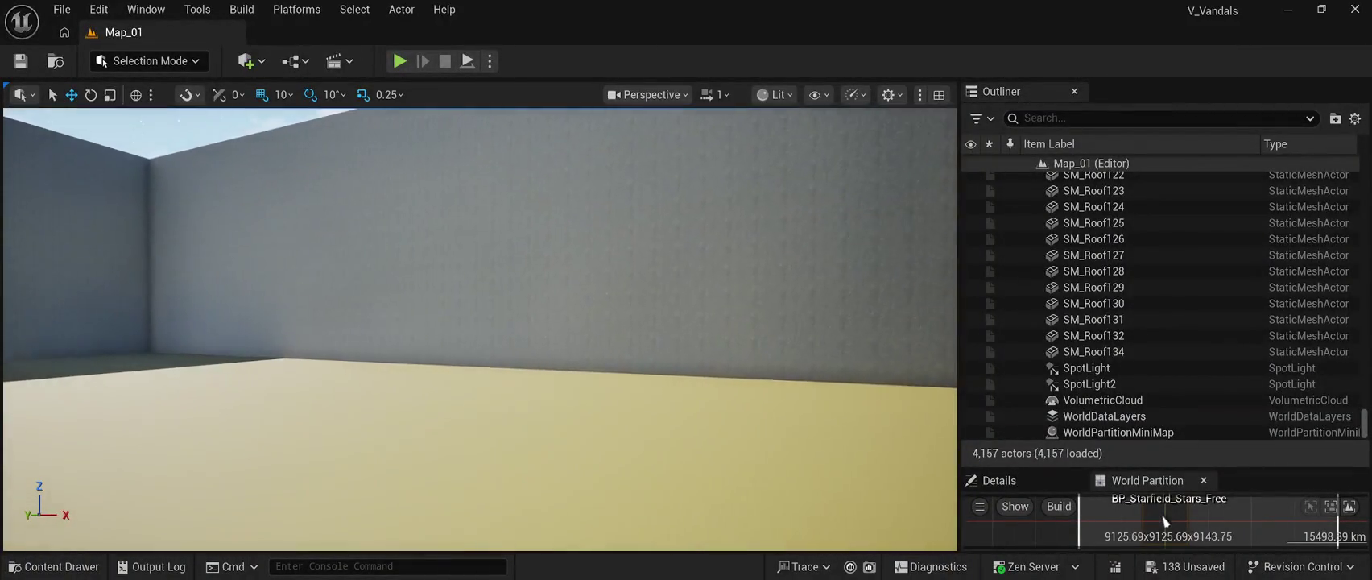
key(s)
key(w)
key(d)
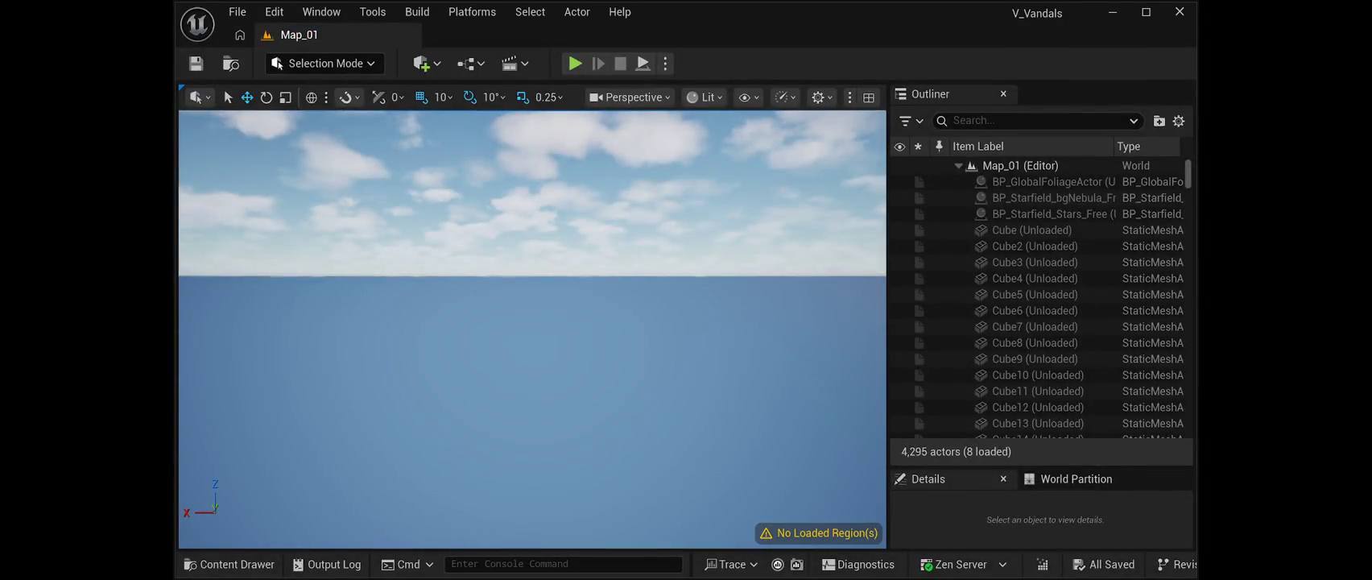
Step: Select wgxjfhr_tier_1 through wgxjfhr_tier_138 in the Outliner
scroll(1036, 306, down, 7)
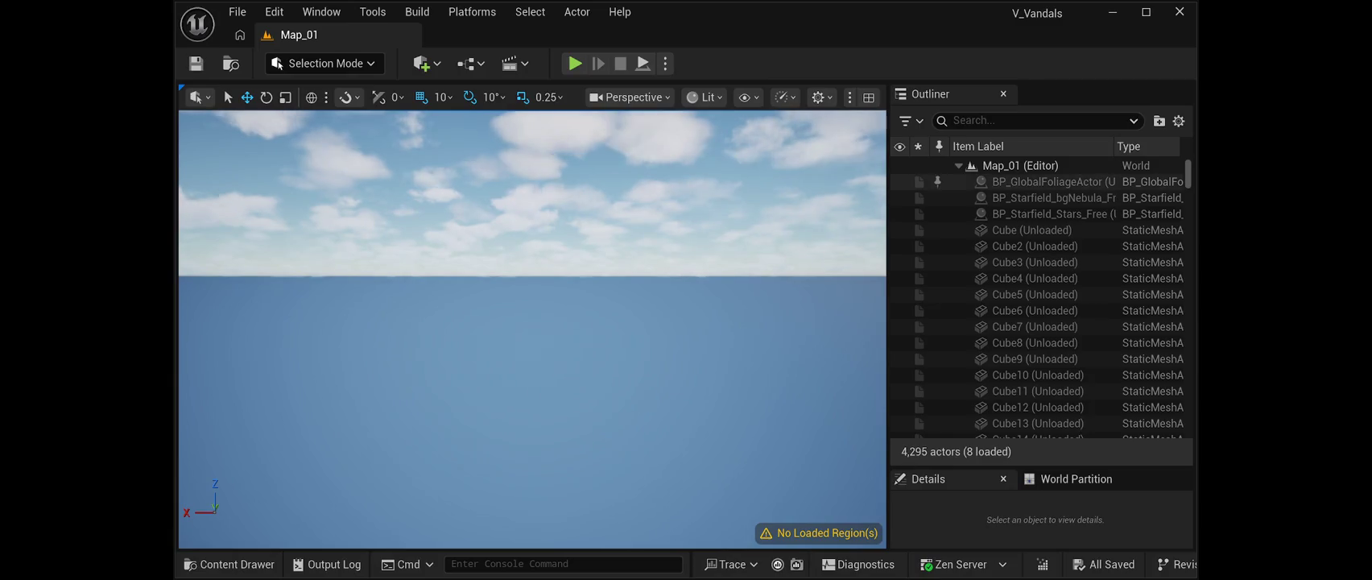
scroll(1036, 381, down, 10)
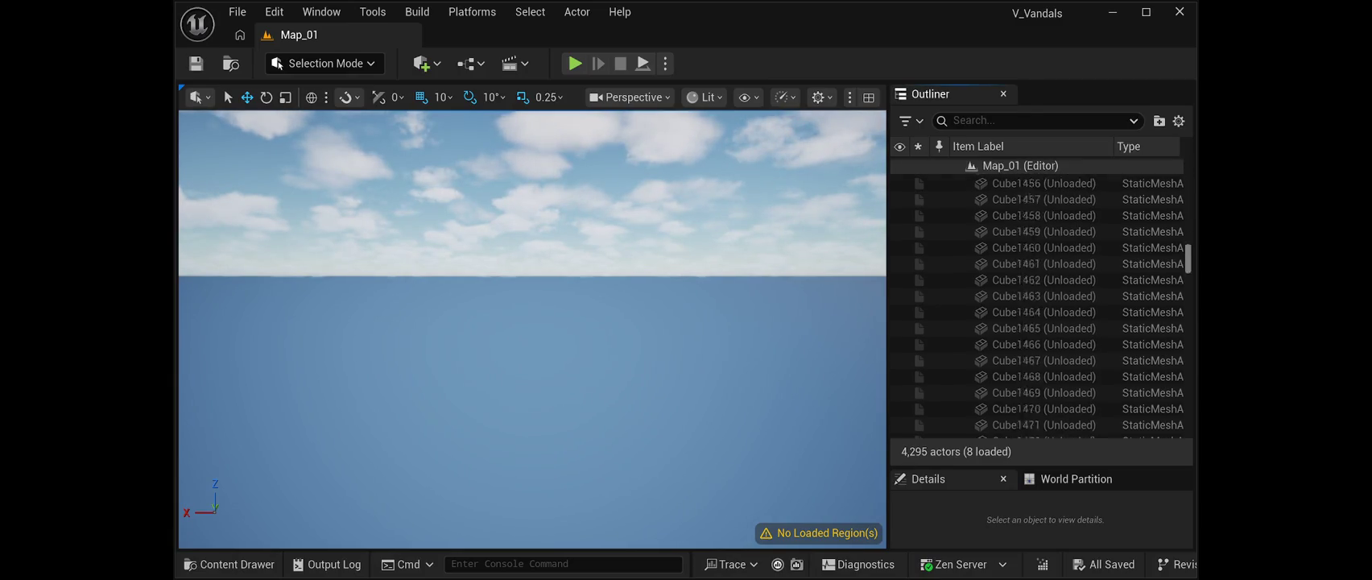
scroll(1036, 381, down, 12)
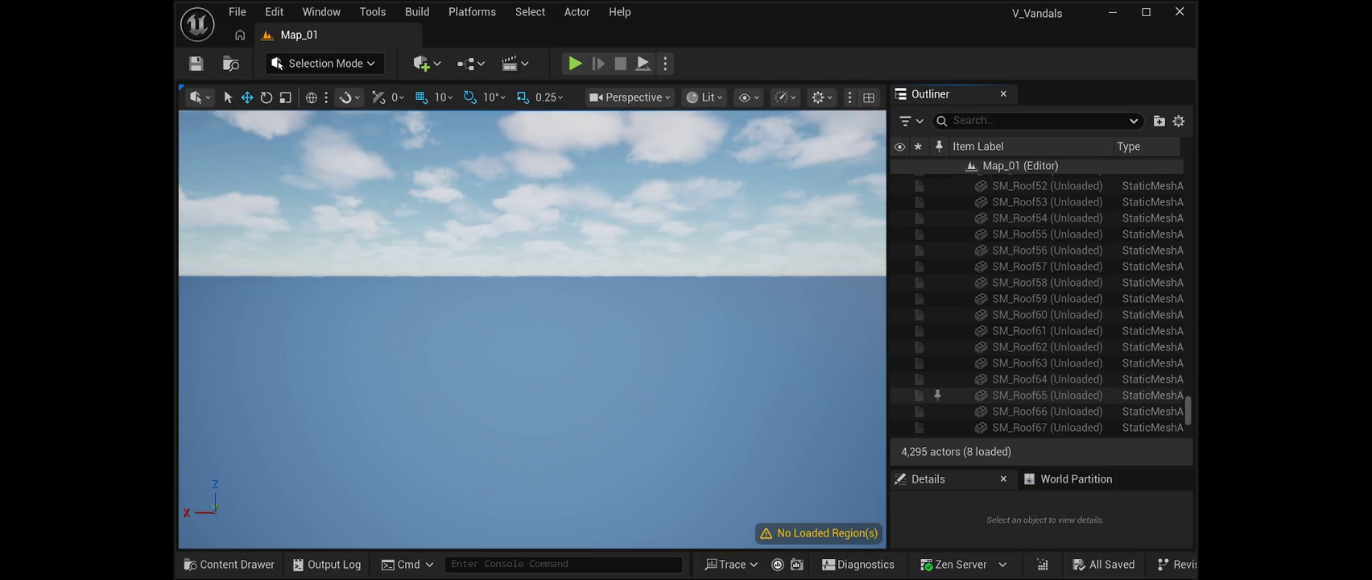
scroll(1036, 382, down, 15)
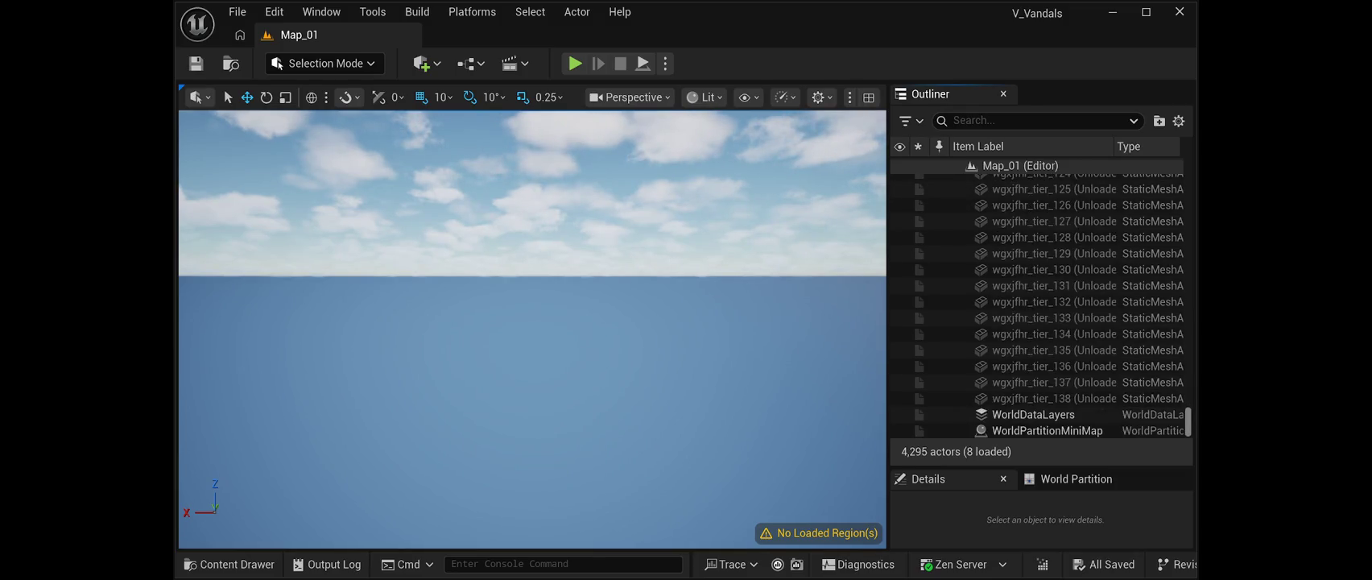
scroll(1036, 382, up, 3)
scroll(1036, 383, up, 10)
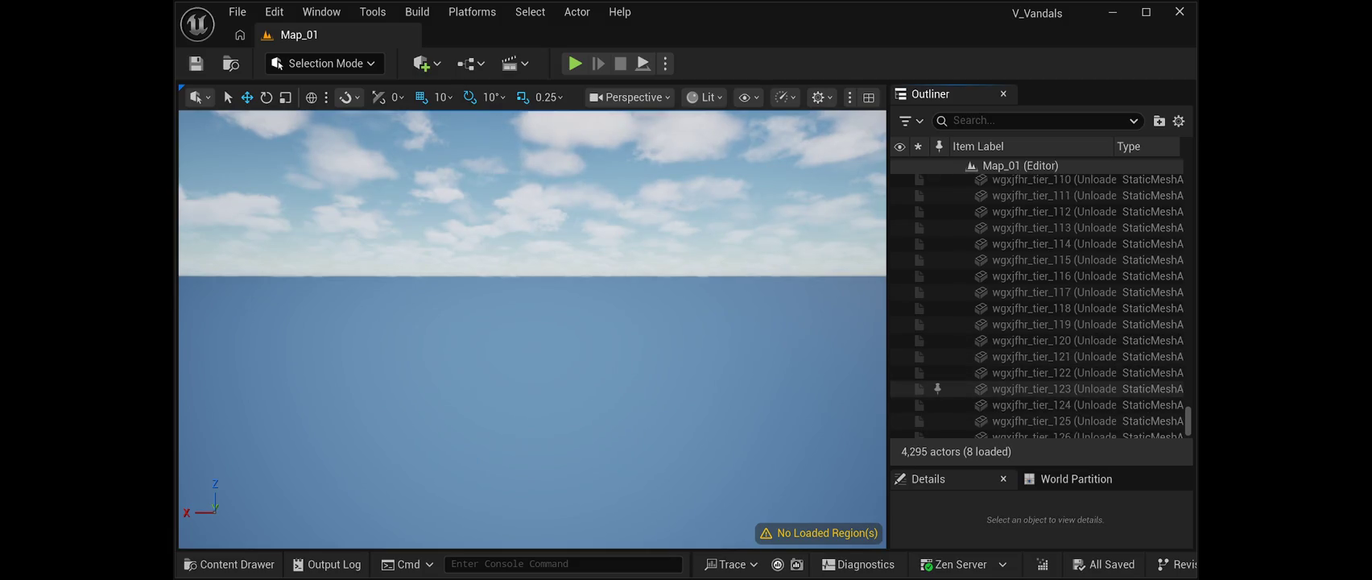
scroll(1036, 383, up, 14)
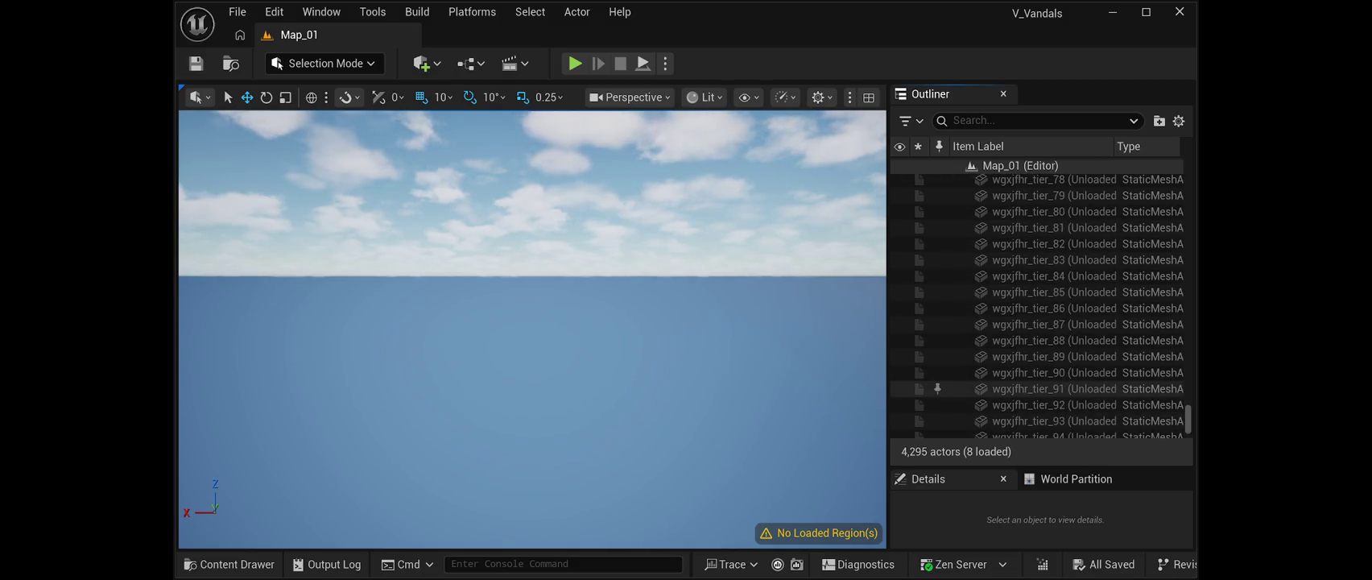
scroll(1036, 402, up, 15)
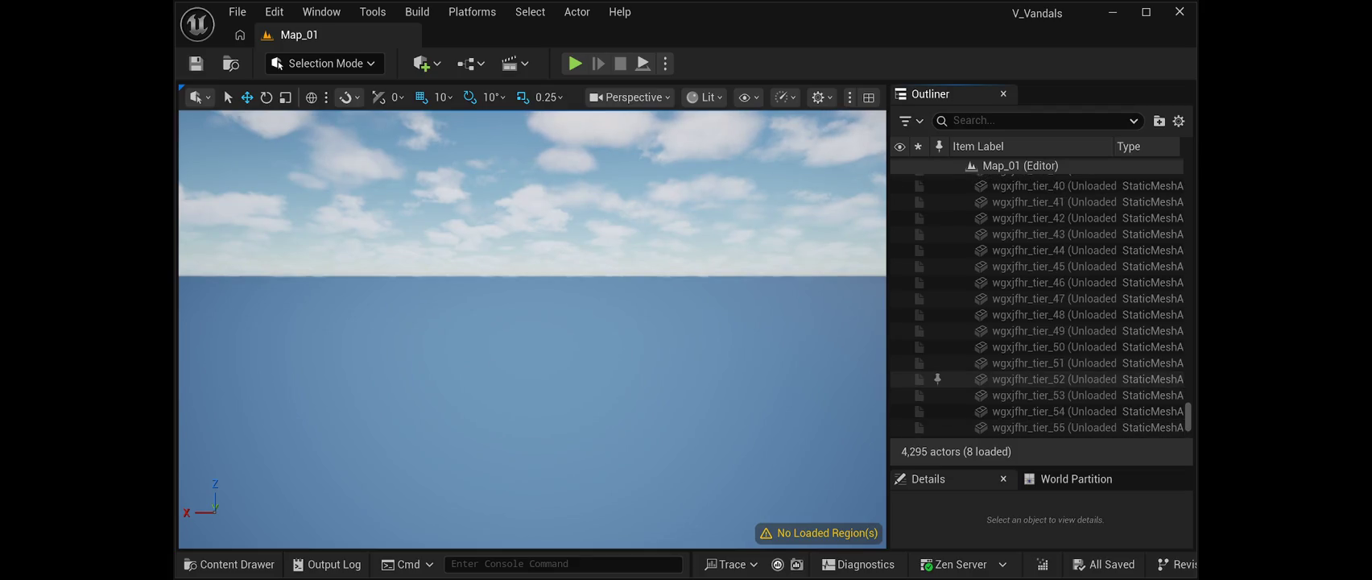
scroll(1036, 354, up, 3)
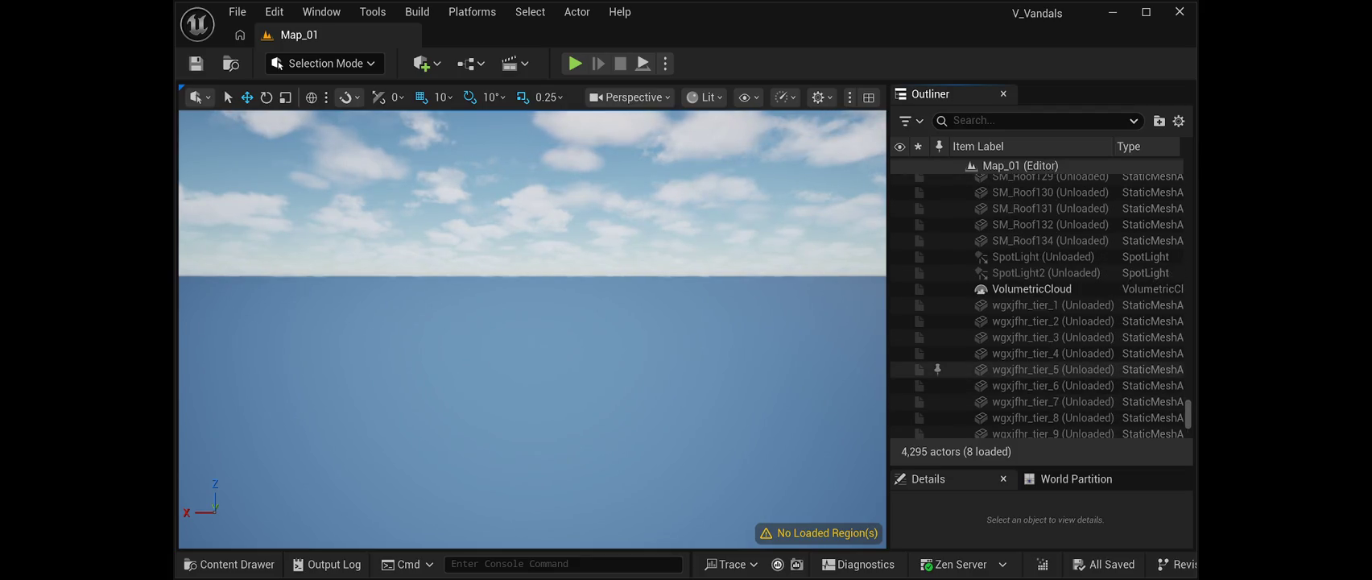
click(1047, 304)
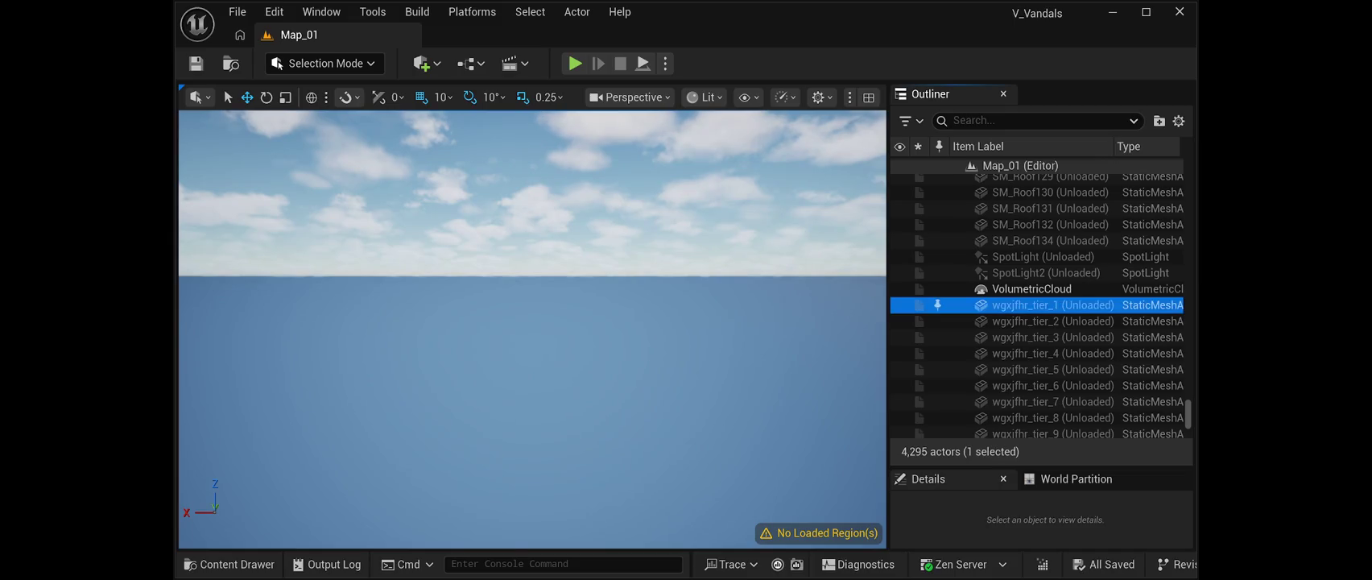
scroll(1038, 314, down, 20)
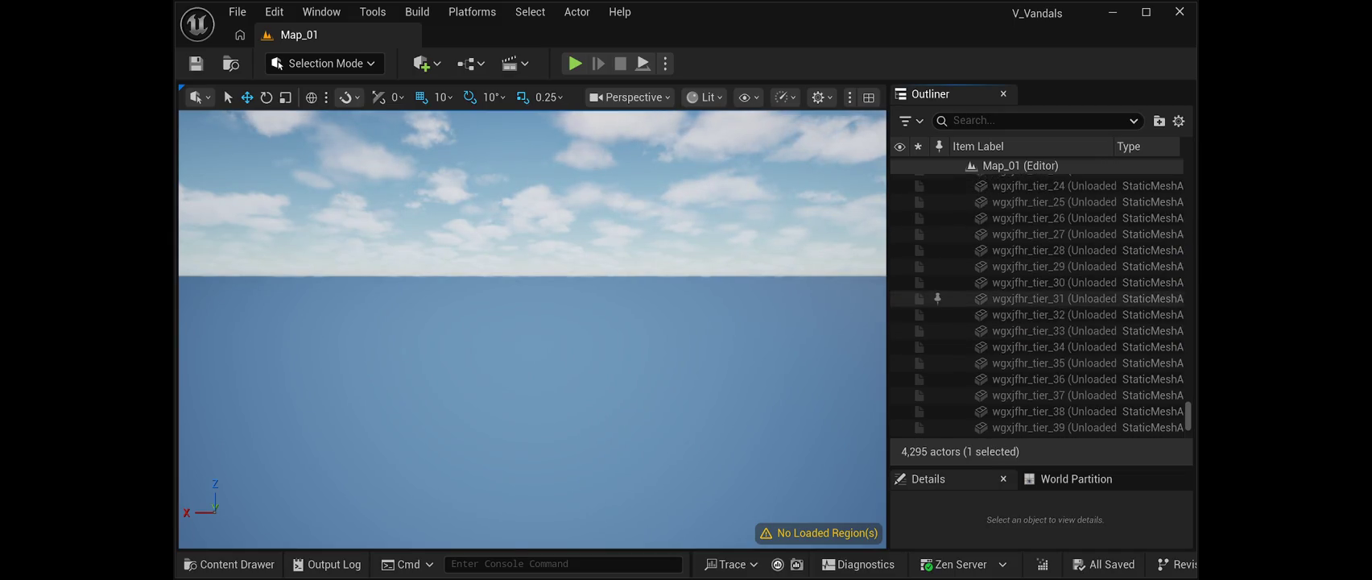
scroll(1038, 314, down, 20)
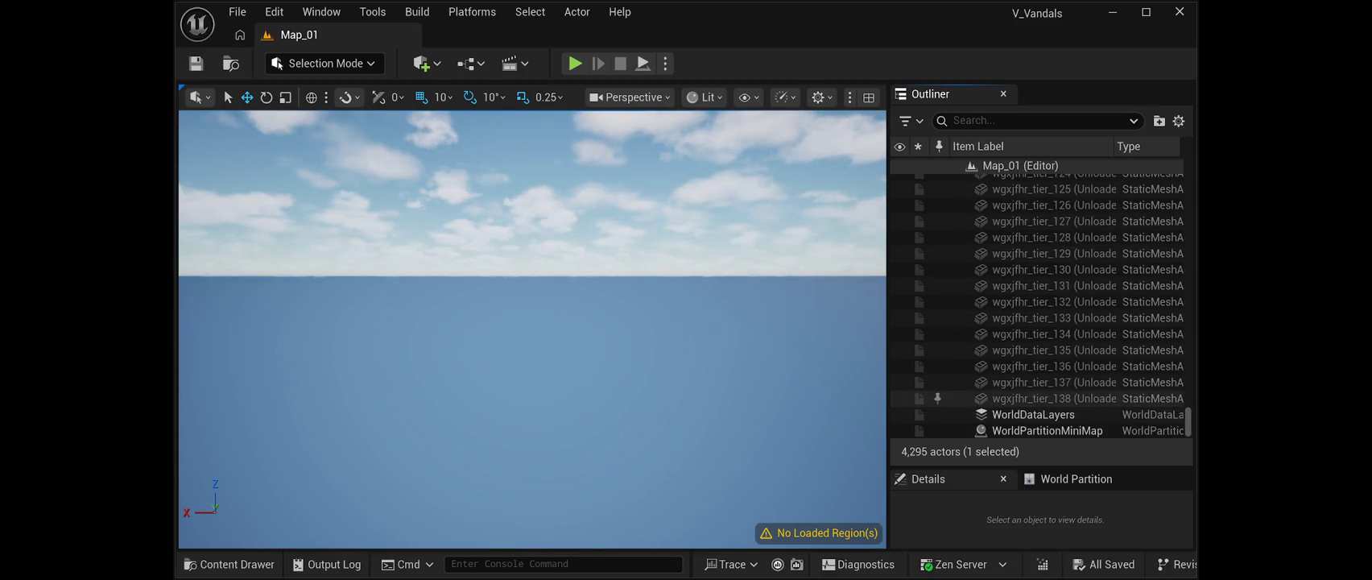
shift+click(1046, 398)
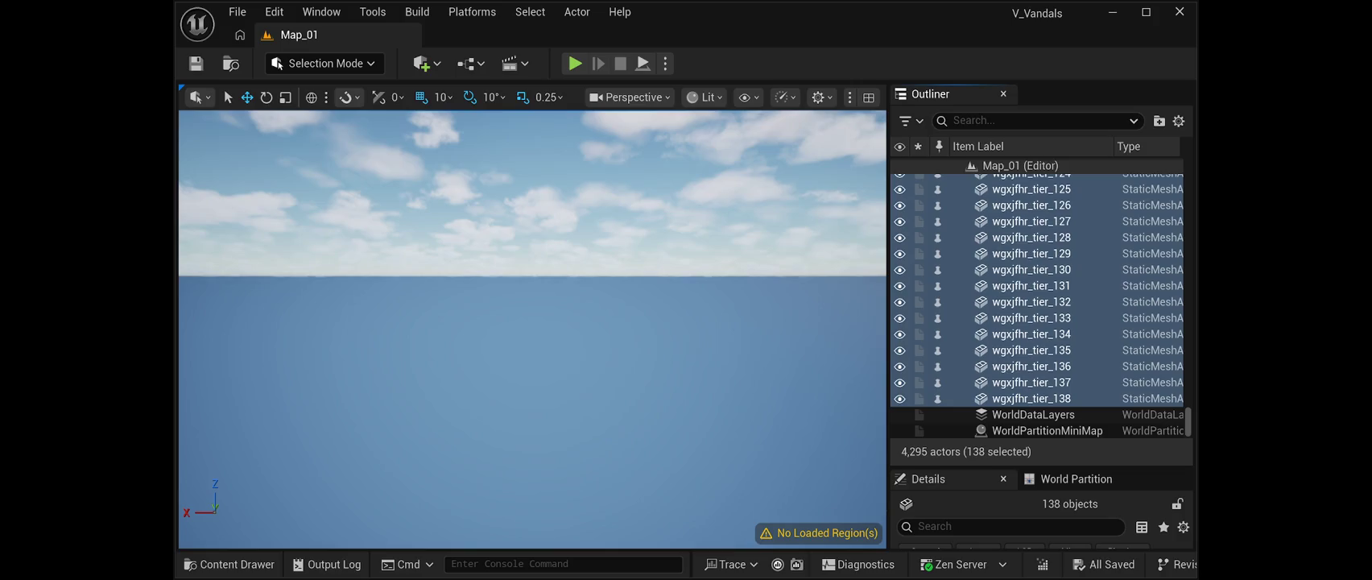
Step: Delete the 138 selected trim meshes and save Map_01
key(Delete)
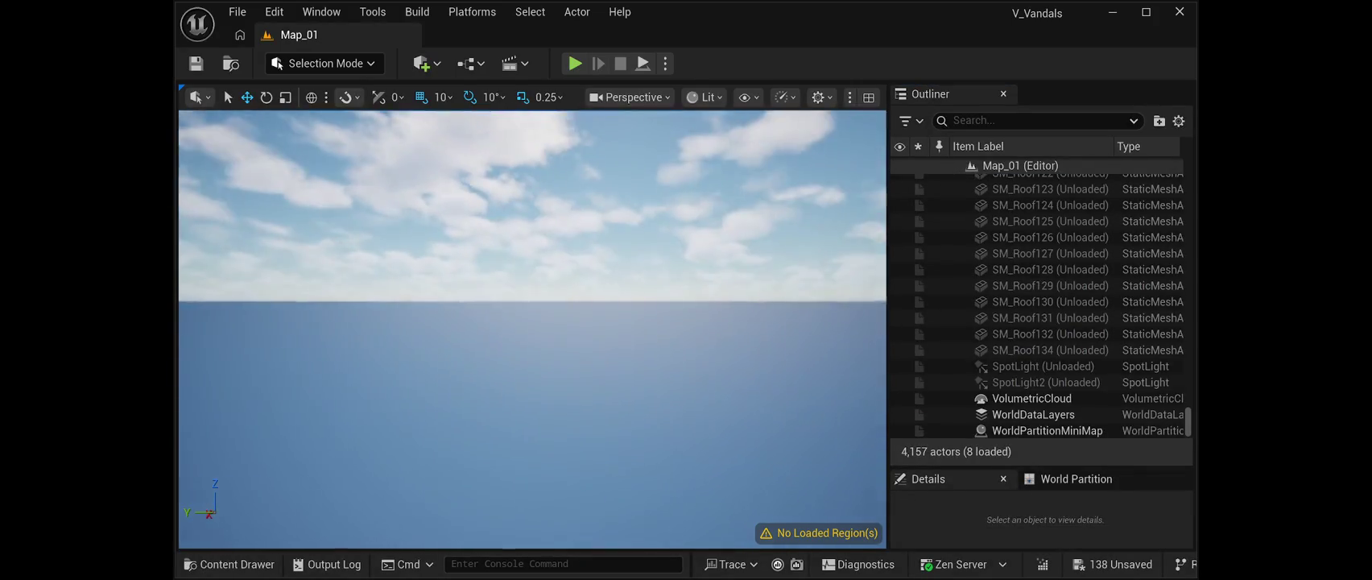
key(ctrl+s)
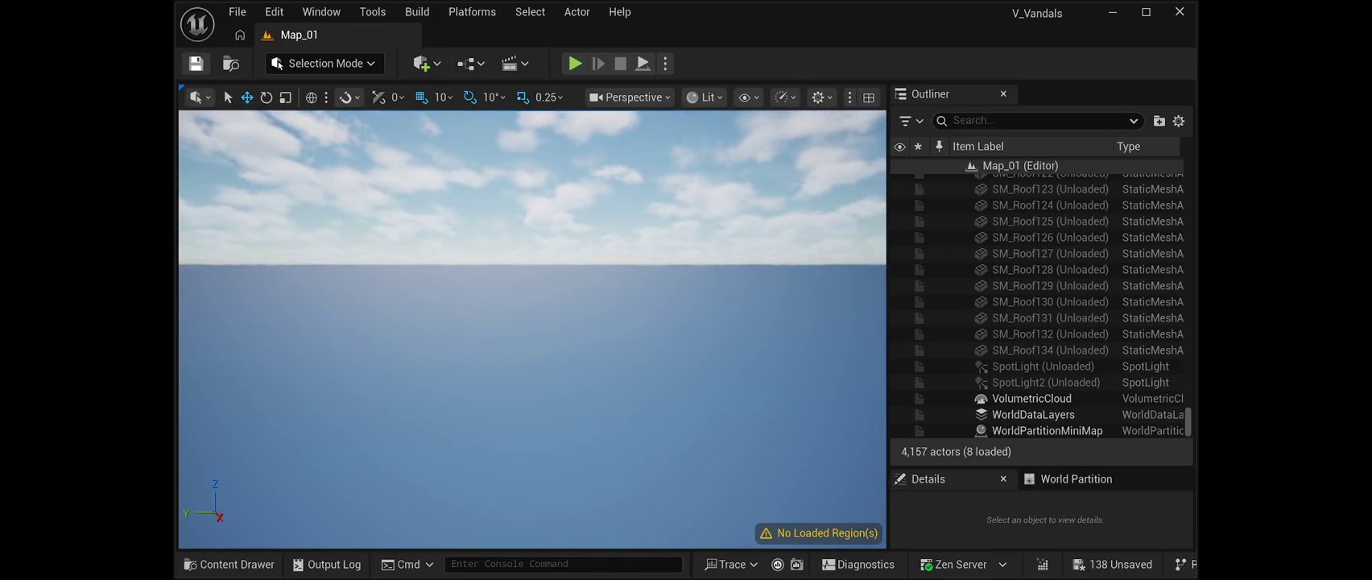
key(alt+f)
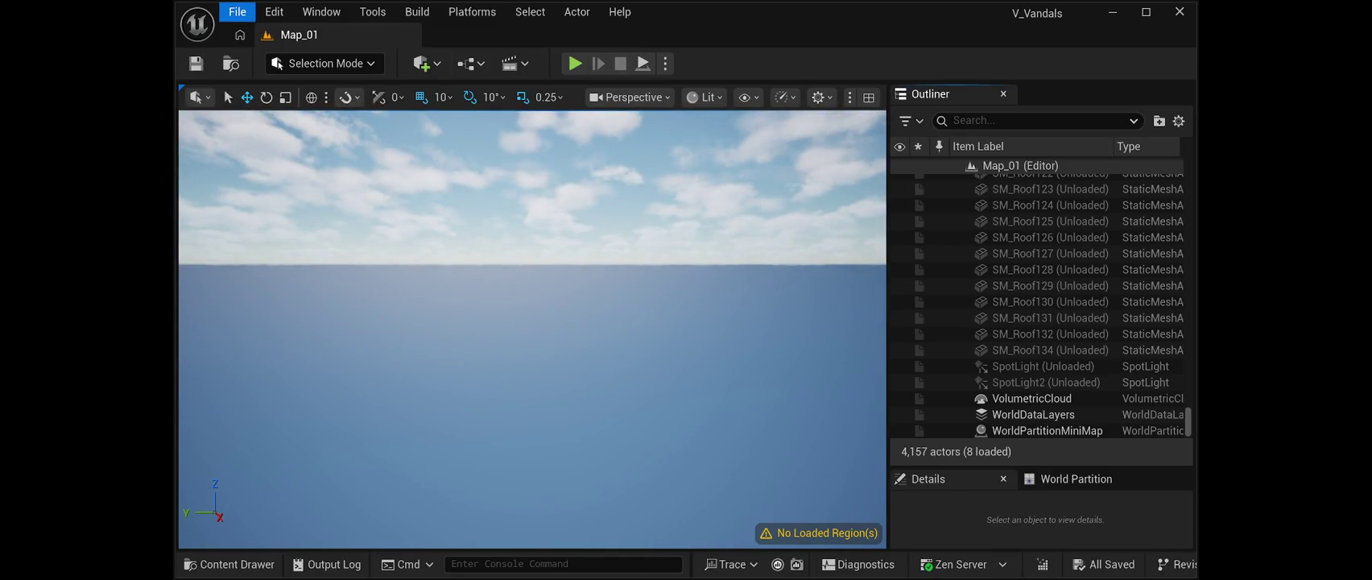
key(Escape)
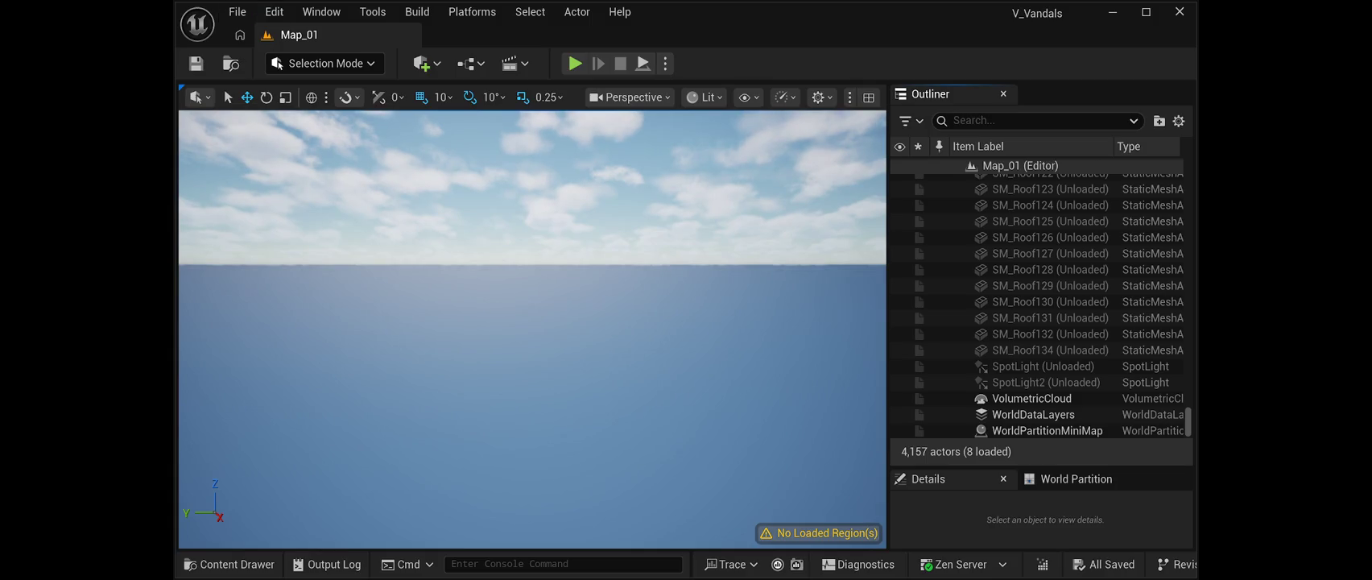
click(1075, 479)
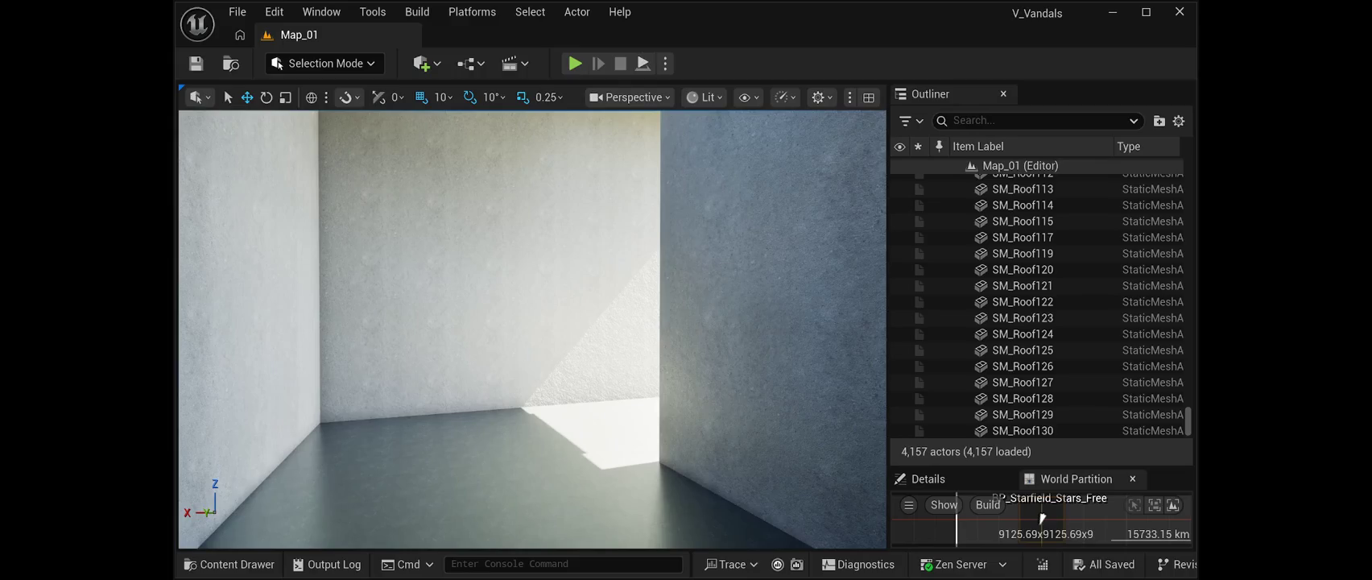
Step: Start a Play In Editor session of Map_01 with Alt+P to walk the lit corridor
key(alt+p)
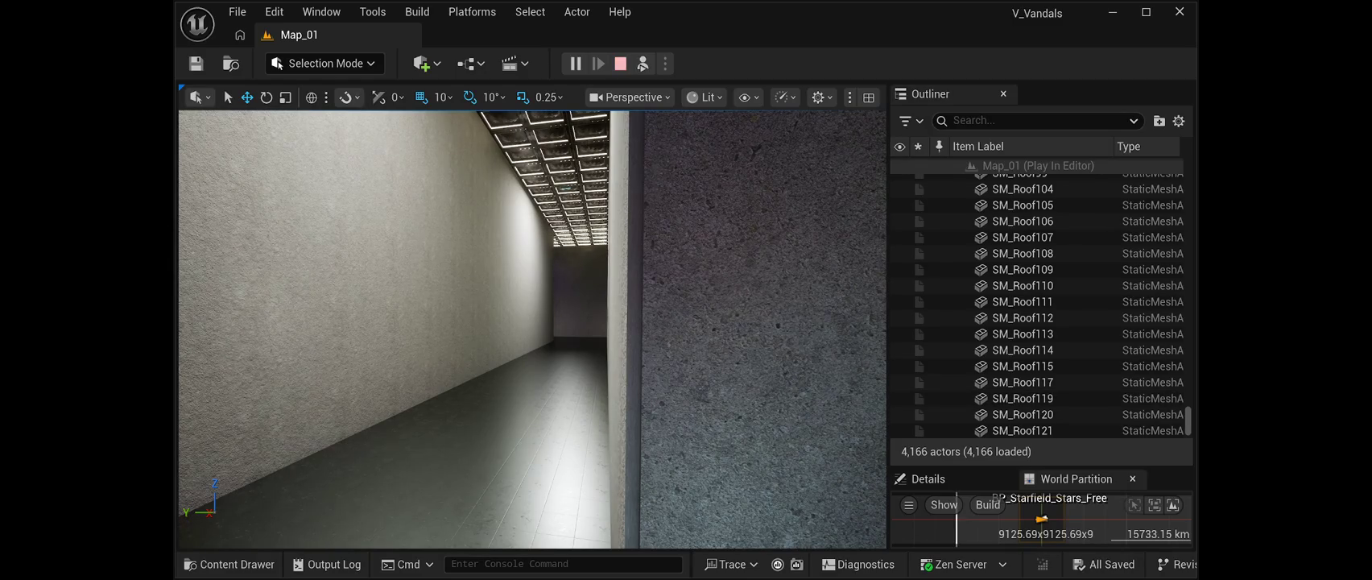
Step: Stop the play session, select the ceiling light RectLight2 down the corridor, and play again
click(620, 62)
mouse_move(532, 330)
mouse_down()
mouse_move(435, 306)
mouse_move(435, 266)
mouse_move(439, 298)
mouse_move(446, 290)
mouse_move(430, 257)
mouse_move(451, 262)
mouse_move(451, 206)
mouse_up()
click(475, 219)
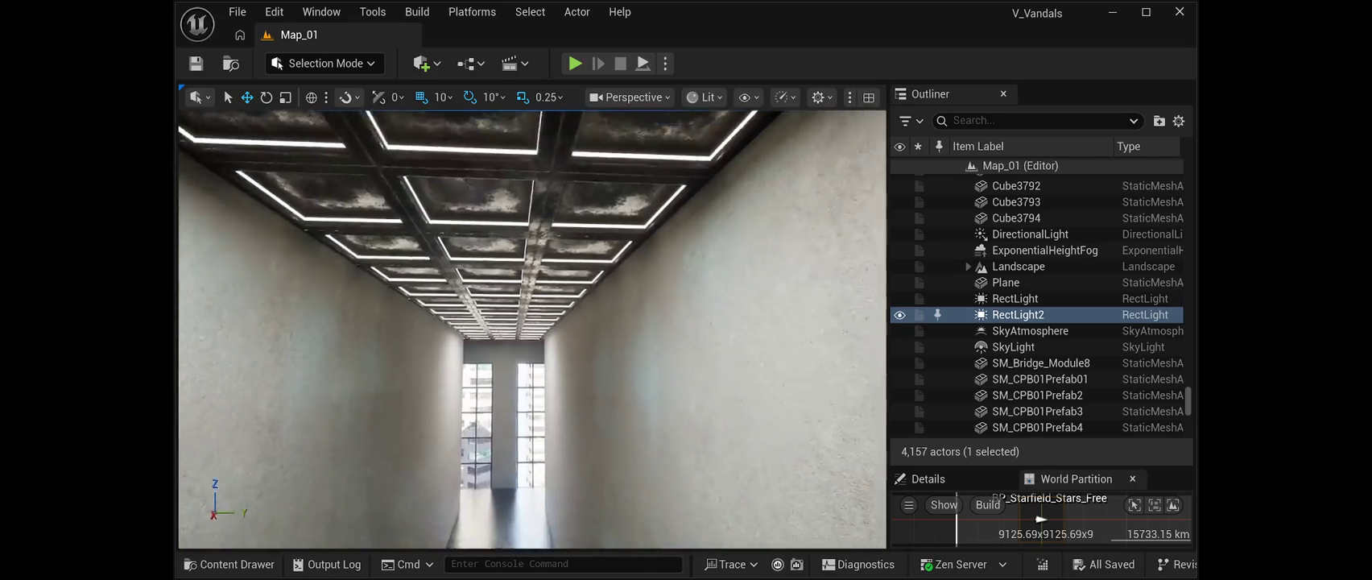
scroll(531, 330, up, 3)
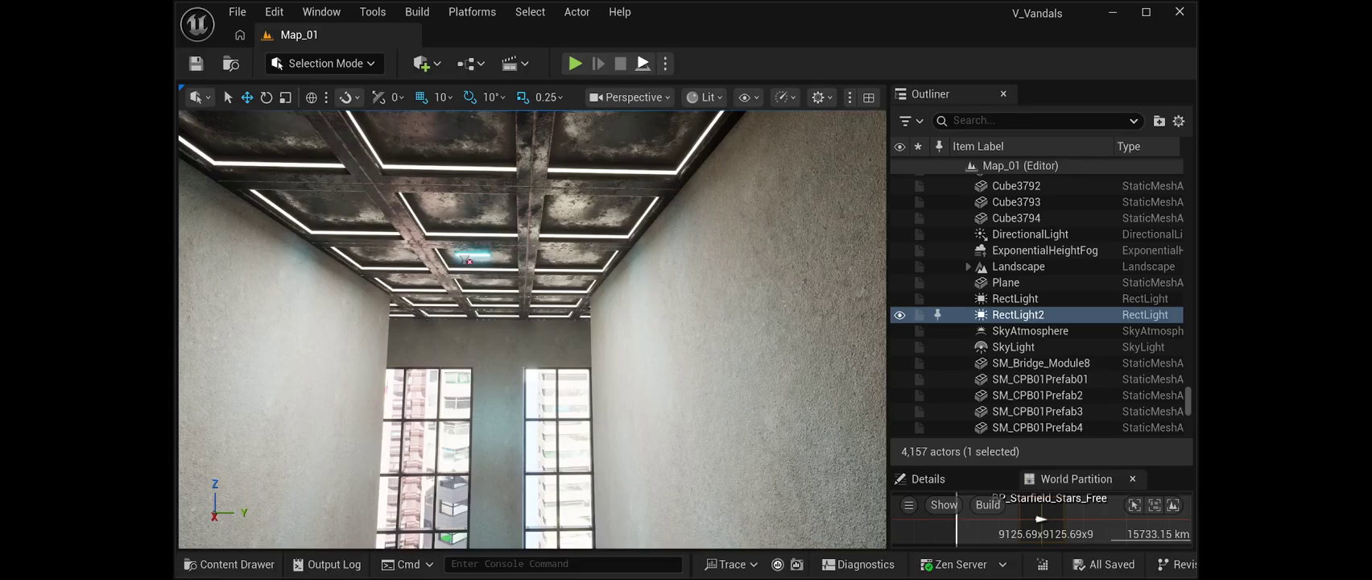
key(alt+p)
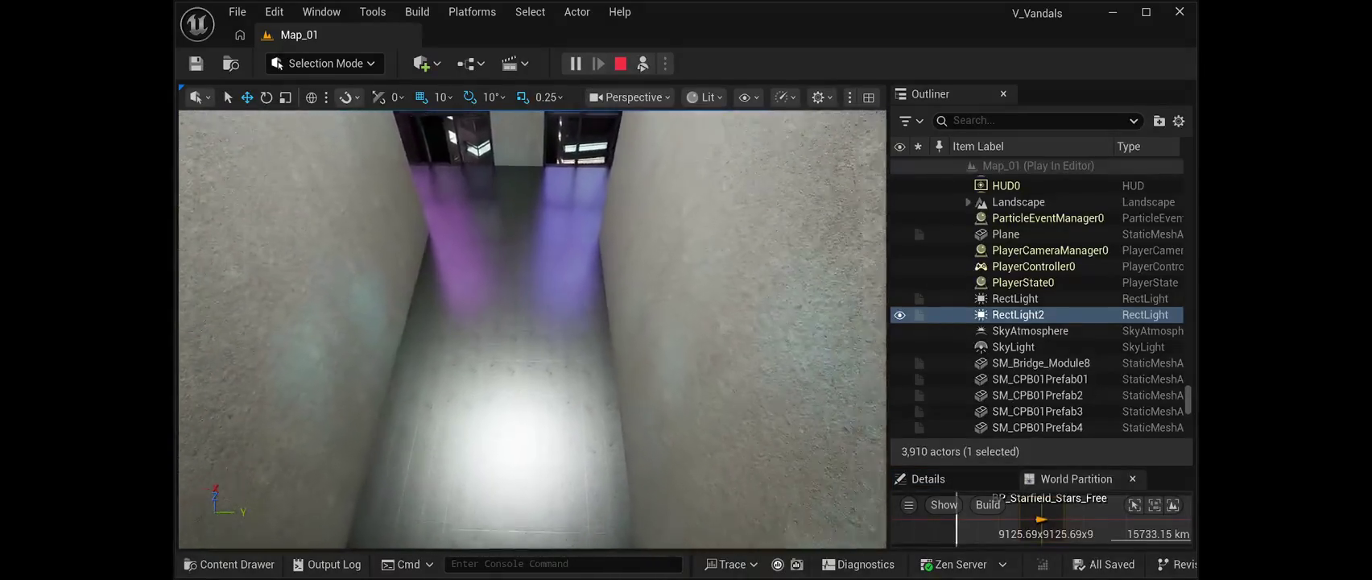